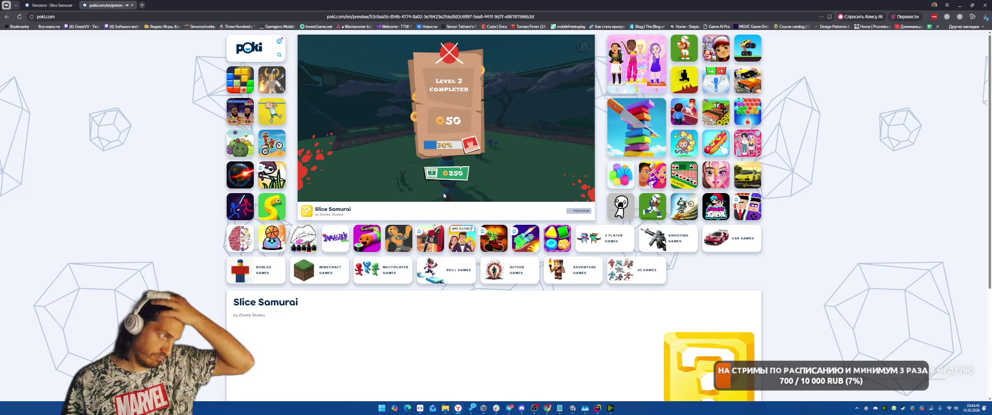
Step: Dismiss the Level 3 completed panel so Slice Samurai returns to its title screen
{"action": "left_click", "coordinate": [450, 193]}
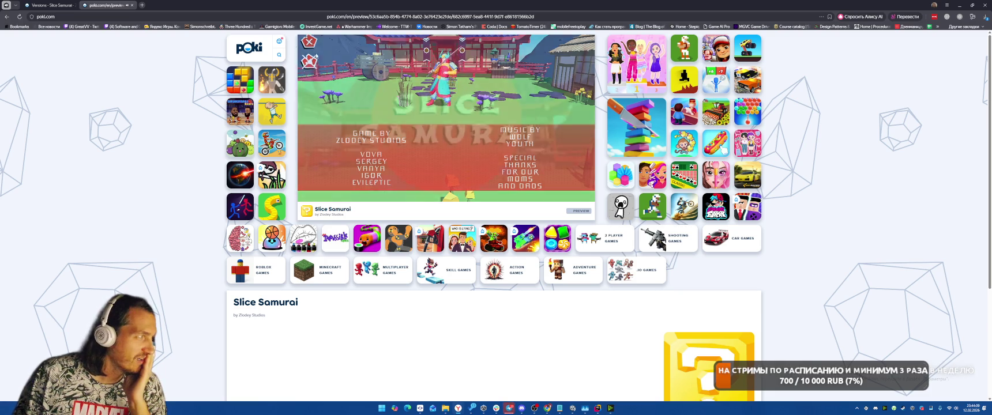
Step: Close the poki.com game preview tab and the browser window
{"action": "left_click", "coordinate": [132, 5]}
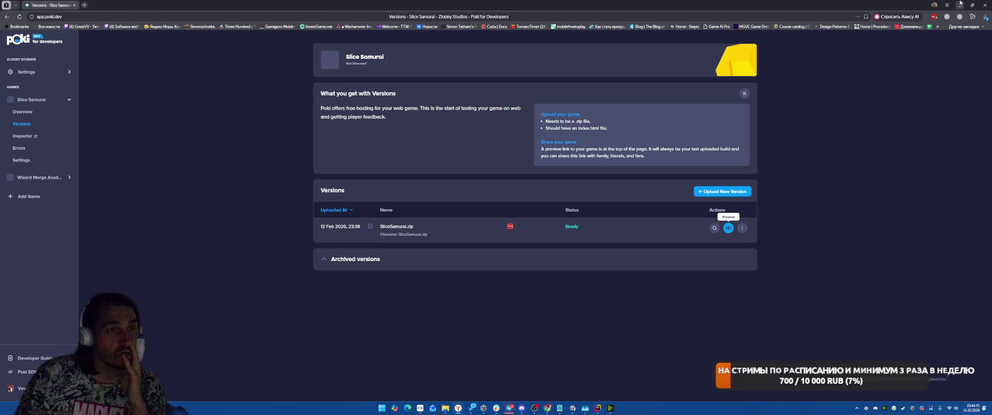
{"action": "left_click", "coordinate": [984, 4]}
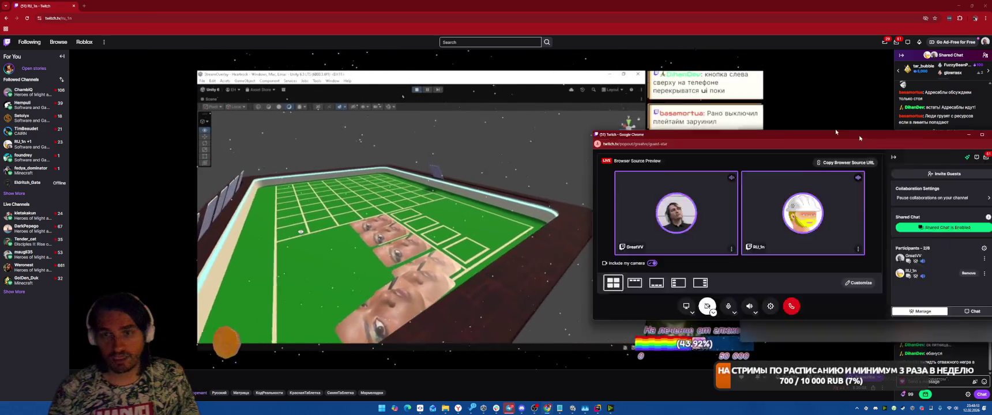
Step: Move the video-call window aside and switch back to the Unity editor
{"action": "left_click_drag", "start_coordinate": [876, 133], "coordinate": [991, 173]}
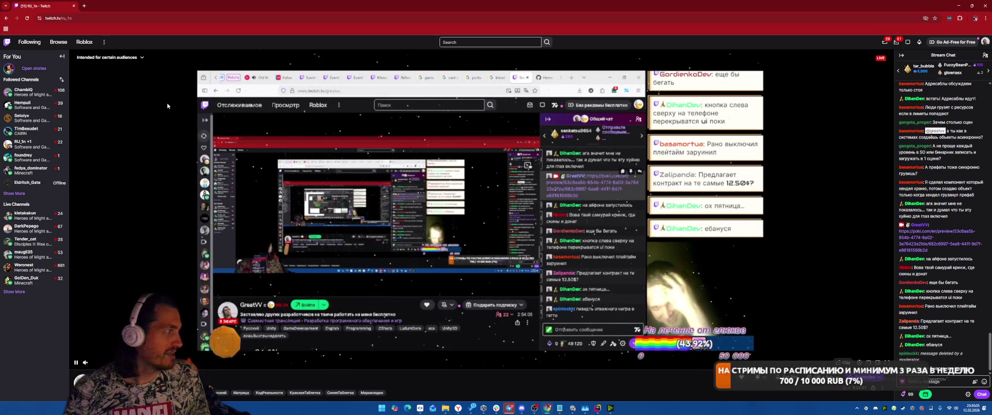
{"action": "key", "text": "alt+Tab"}
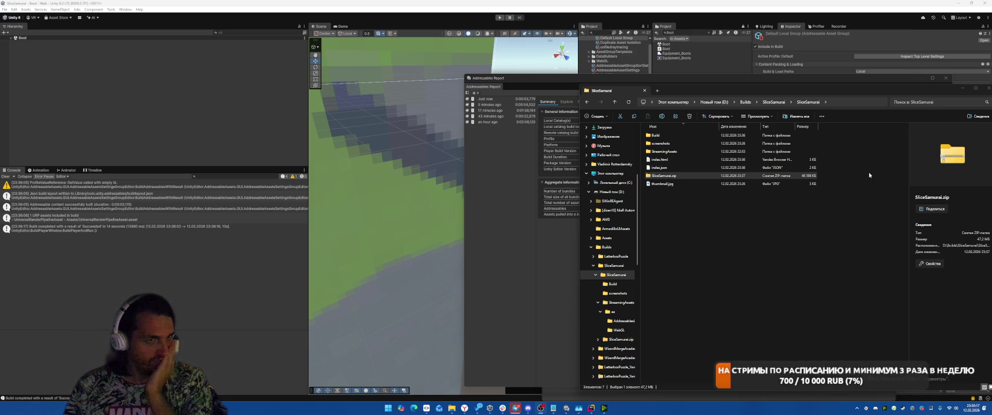
Step: Close the SliceSamurai build folder and Addressables Report windows, then minimise Unity
{"action": "left_click_drag", "start_coordinate": [908, 90], "coordinate": [782, 78]}
{"action": "left_click", "coordinate": [864, 82]}
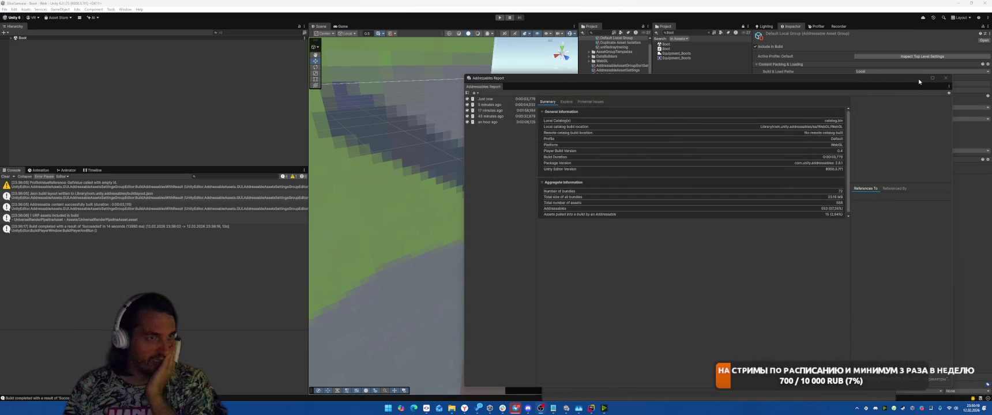
{"action": "left_click", "coordinate": [945, 78]}
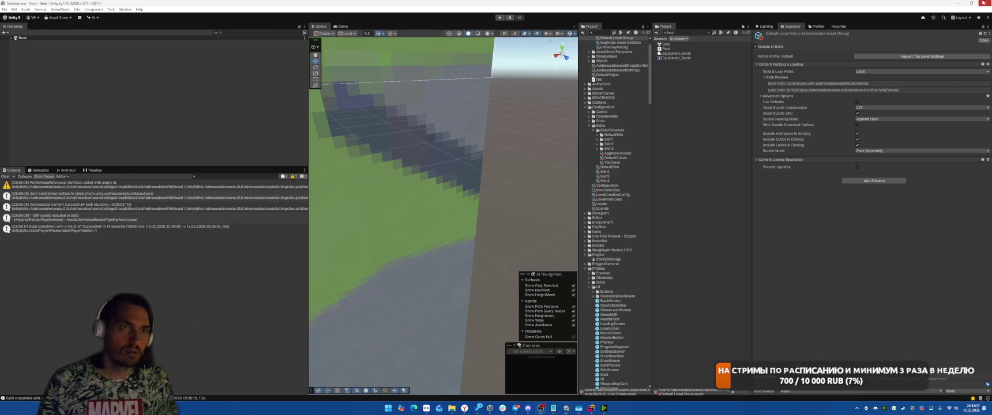
{"action": "left_click", "coordinate": [971, 3]}
{"action": "mouse_move", "coordinate": [488, 392]}
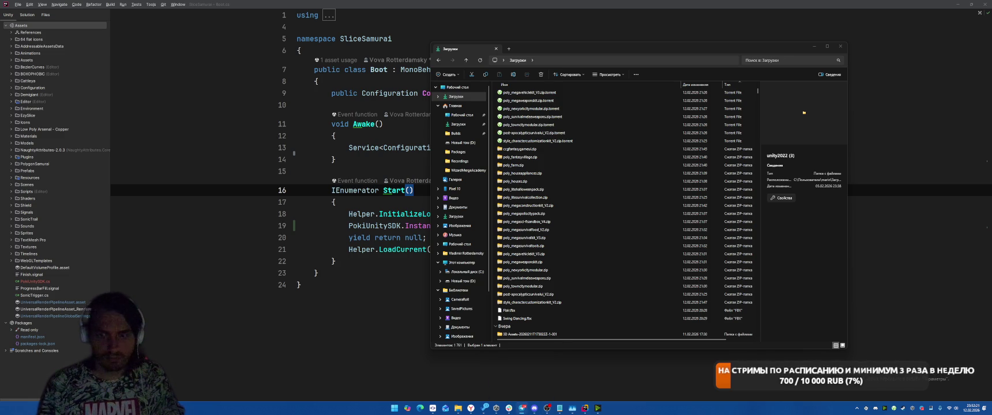
Step: Bring SmartGit forward and select all changed files in the list
{"action": "left_click", "coordinate": [522, 409]}
{"action": "left_click", "coordinate": [388, 95]}
{"action": "key", "text": "ctrl+a"}
{"action": "right_click", "coordinate": [387, 95]}
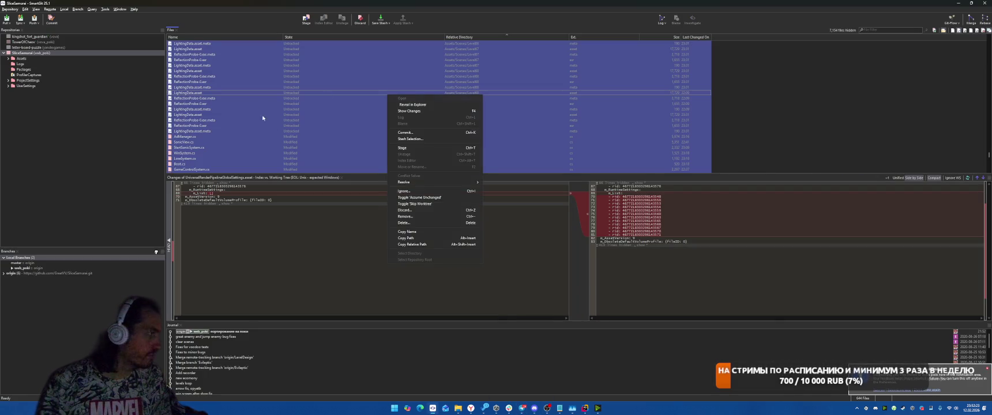
{"action": "key", "text": "Escape"}
Step: Inspect the ReflectionProbe and Level29 LightingData meta file changes, then reselect all files
{"action": "left_click", "coordinate": [326, 104]}
{"action": "scroll", "coordinate": [365, 116], "scroll_direction": "up", "scroll_amount": 4}
{"action": "scroll", "coordinate": [375, 98], "scroll_direction": "up", "scroll_amount": 10}
{"action": "left_click", "coordinate": [406, 81]}
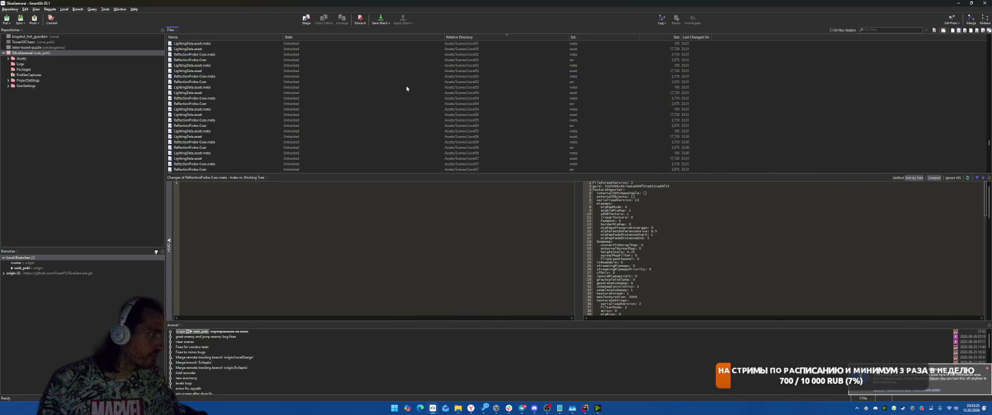
{"action": "scroll", "coordinate": [406, 88], "scroll_direction": "up", "scroll_amount": 2}
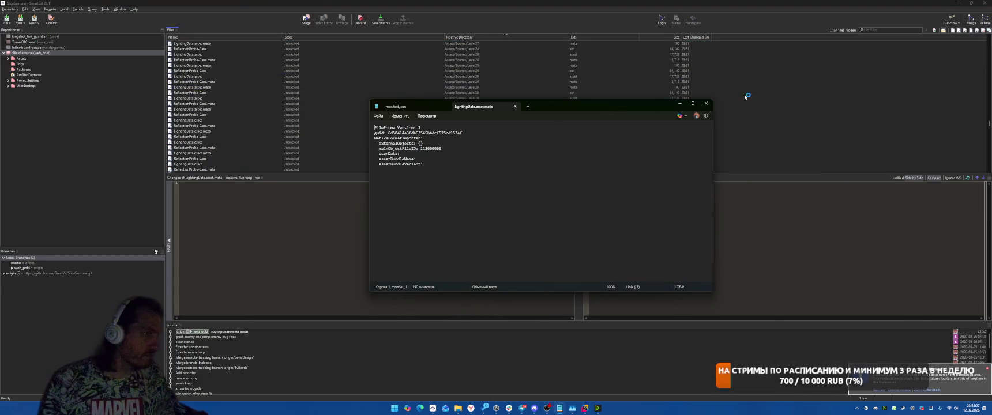
{"action": "left_click", "coordinate": [718, 107]}
{"action": "scroll", "coordinate": [564, 88], "scroll_direction": "up", "scroll_amount": 2}
{"action": "left_click", "coordinate": [564, 88]}
{"action": "key", "text": "ctrl+a"}
{"action": "right_click", "coordinate": [545, 84]}
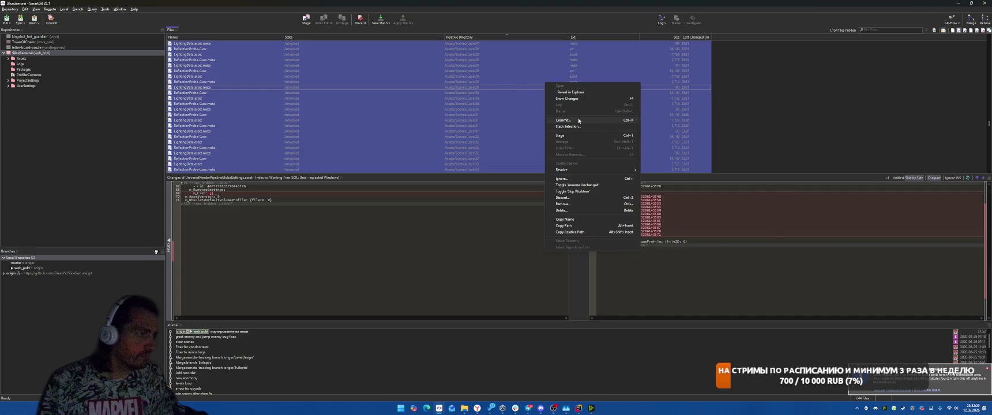
Step: Commit all changes as 'портирование под веб' and push them to origin web_poki
{"action": "key", "text": "ctrl+k"}
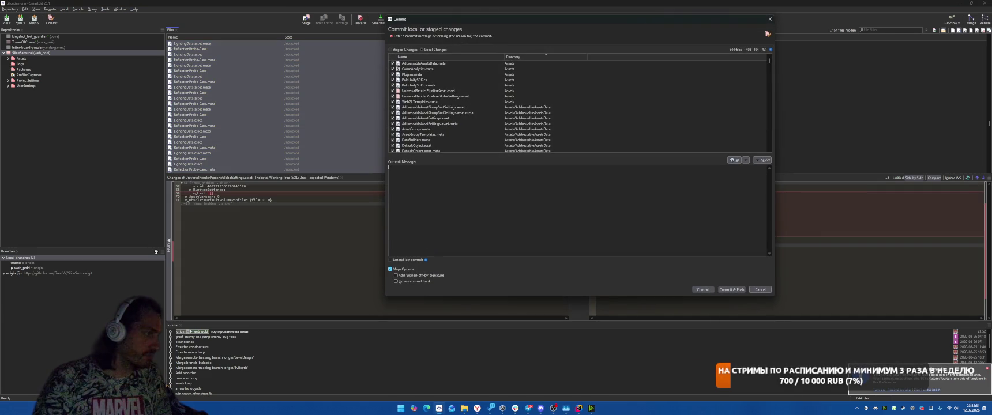
{"action": "type", "text": "C"}
{"action": "key", "text": "BackSpace"}
{"action": "type", "text": "no"}
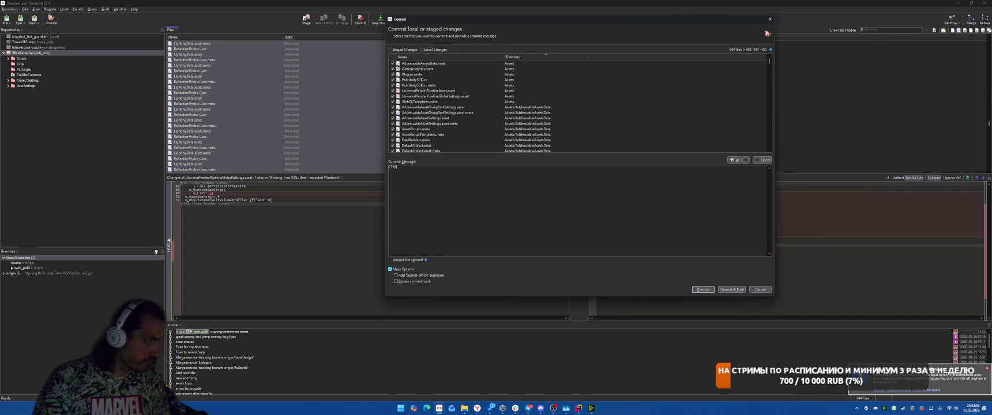
{"action": "type", "text": "ртирование под веб"}
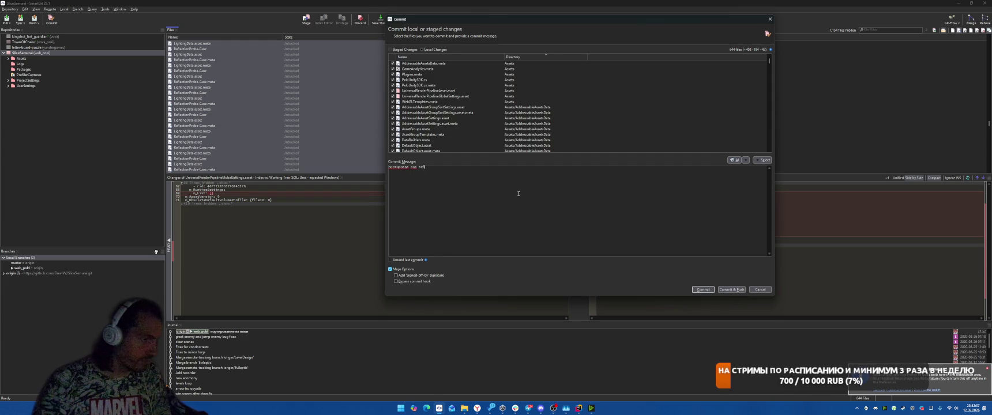
{"action": "left_click", "coordinate": [732, 290]}
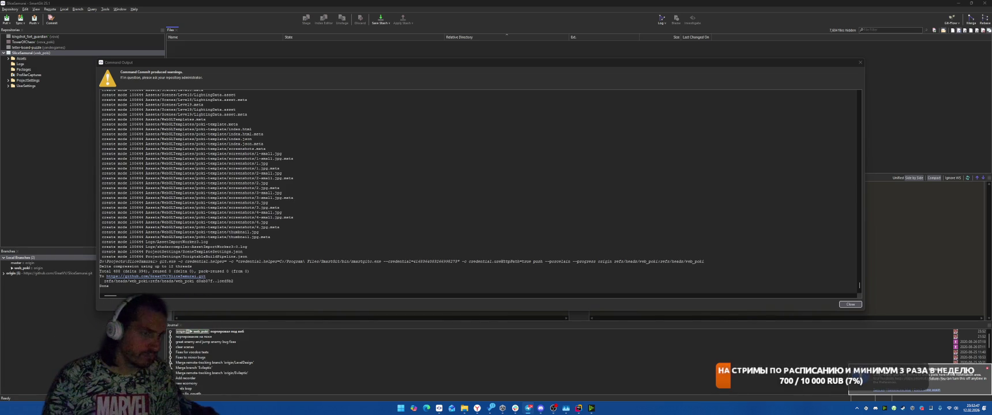
{"action": "left_click", "coordinate": [857, 305]}
Step: Hide SmartGit, close the Downloads and Assets folder windows, and exit the code editor
{"action": "left_click", "coordinate": [985, 3]}
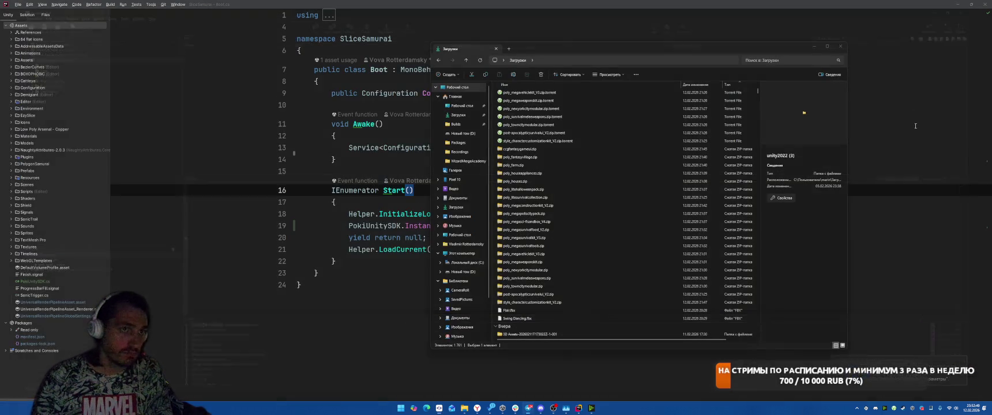
{"action": "left_click", "coordinate": [843, 49]}
{"action": "left_click", "coordinate": [984, 4]}
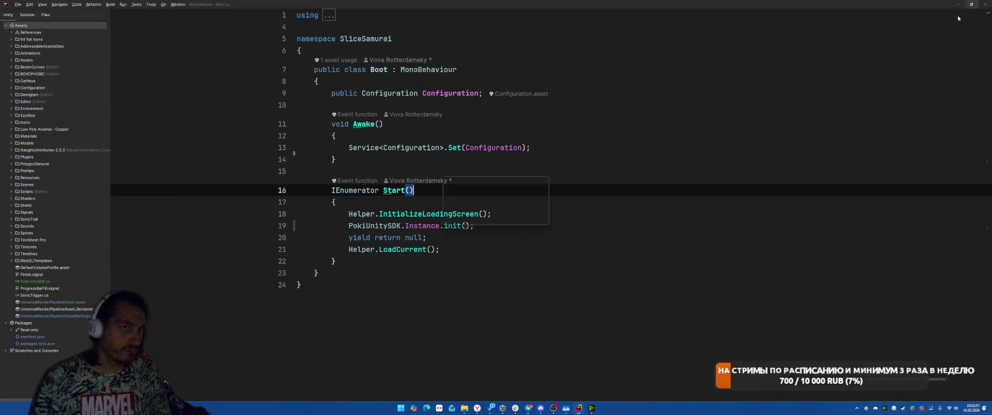
{"action": "key", "text": "Return"}
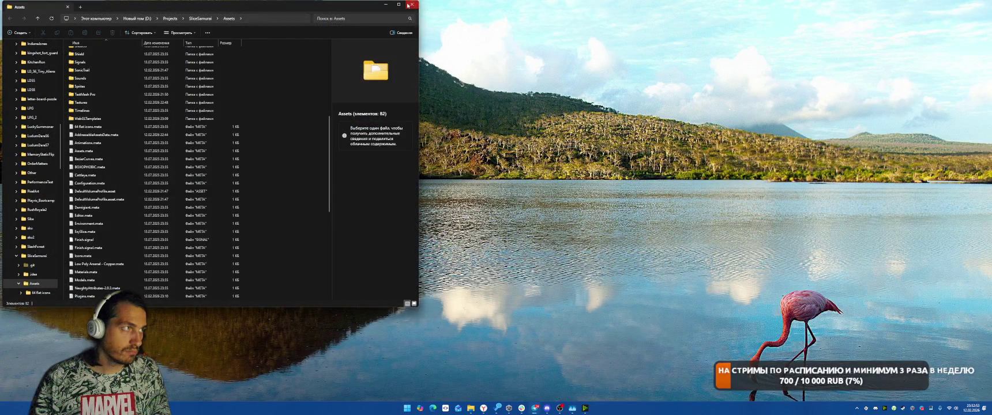
{"action": "left_click", "coordinate": [412, 4]}
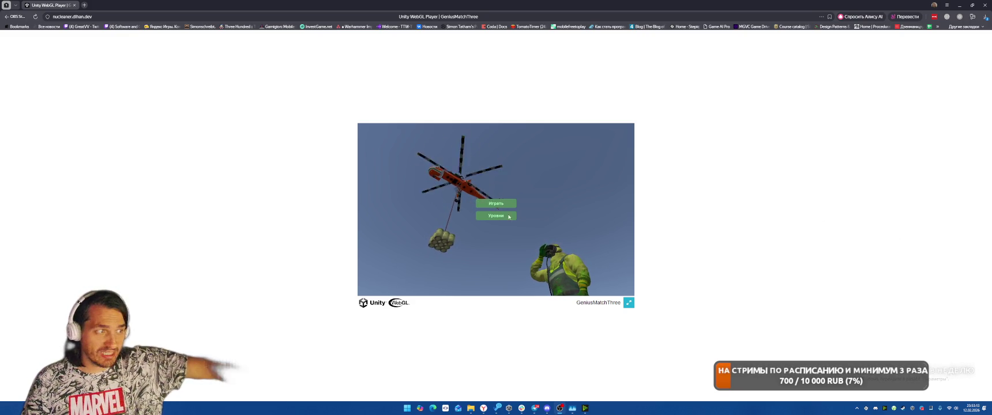
Step: Start a GeniusMatchThree level, push the barrels into line, and continue to the next level
{"action": "left_click", "coordinate": [508, 204]}
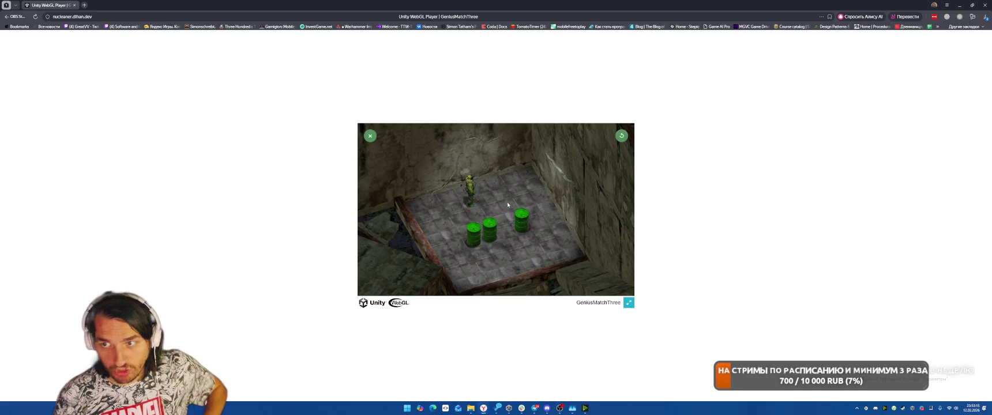
{"action": "left_click", "coordinate": [492, 211]}
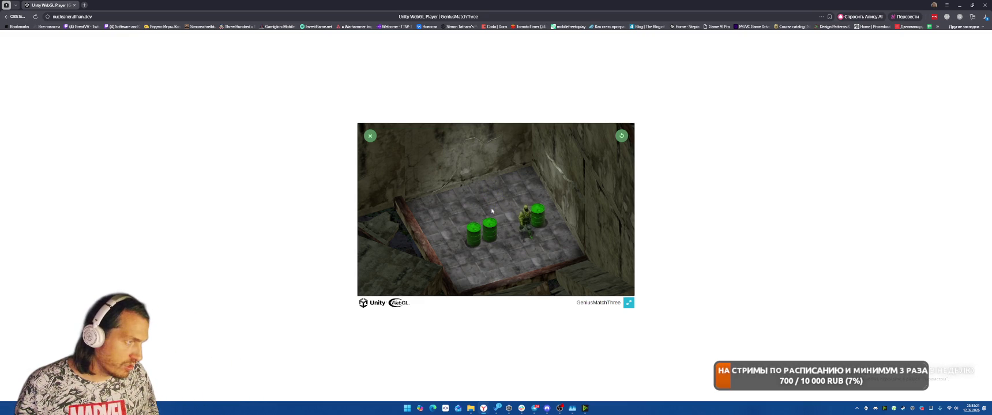
{"action": "left_click", "coordinate": [490, 207]}
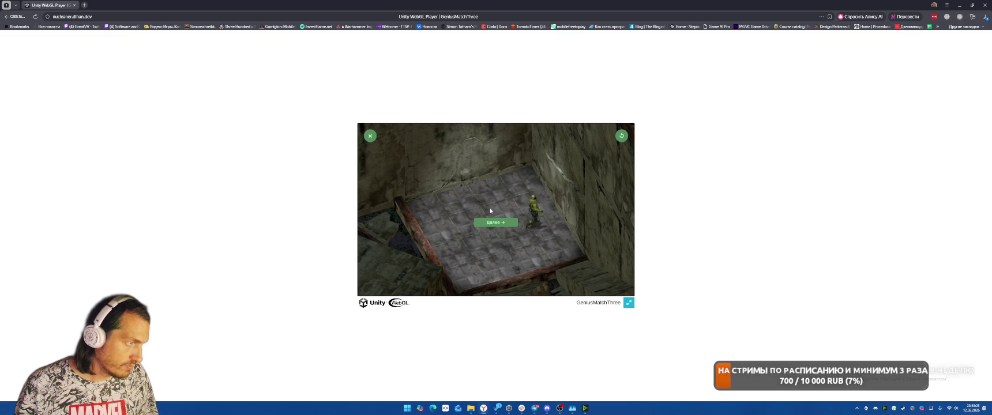
{"action": "left_click", "coordinate": [495, 222]}
Step: Walk the soldier to the barrels and push the middle barrel into position with arrow keys
{"action": "key", "text": "Left"}
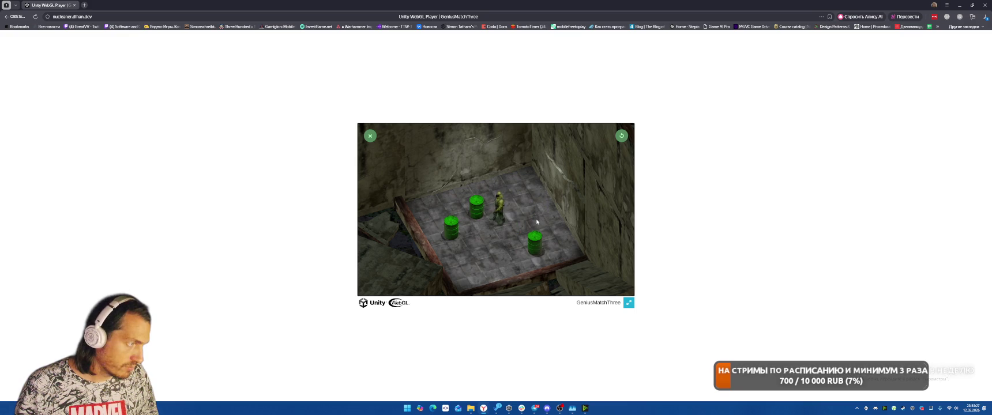
{"action": "key", "text": "Up"}
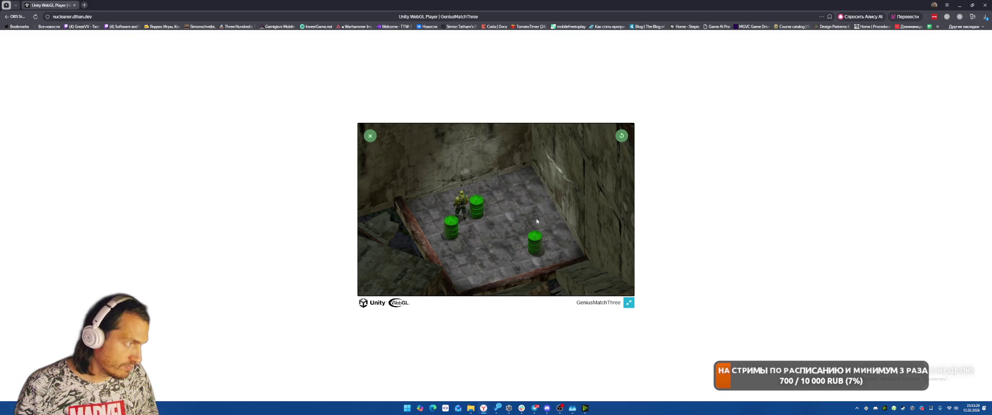
{"action": "key", "text": "Right"}
{"action": "key", "text": "Down"}
{"action": "key", "text": "Right"}
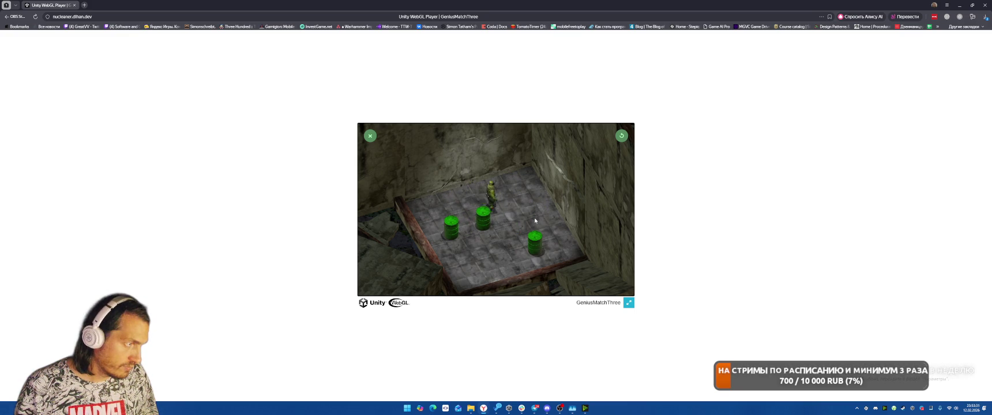
{"action": "key", "text": "Down"}
{"action": "key", "text": "Left"}
{"action": "key", "text": "Right"}
{"action": "key", "text": "Right"}
Step: Push the right barrel into place to finish the level, continue, and open Owls Fly Away
{"action": "key", "text": "Down"}
{"action": "key", "text": "Down"}
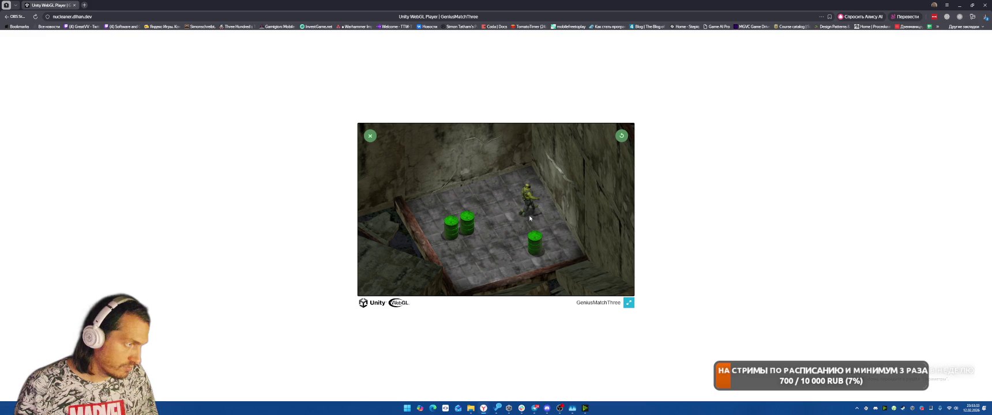
{"action": "key", "text": "Down"}
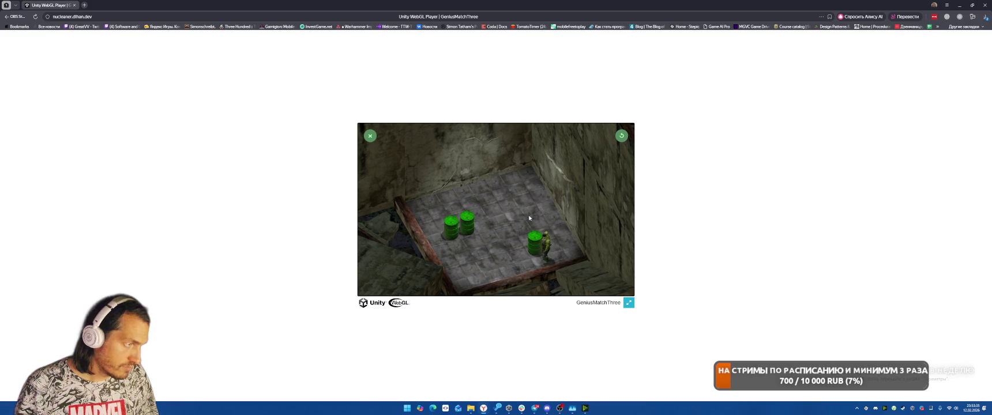
{"action": "key", "text": "Left"}
{"action": "key", "text": "Up"}
{"action": "key", "text": "Right"}
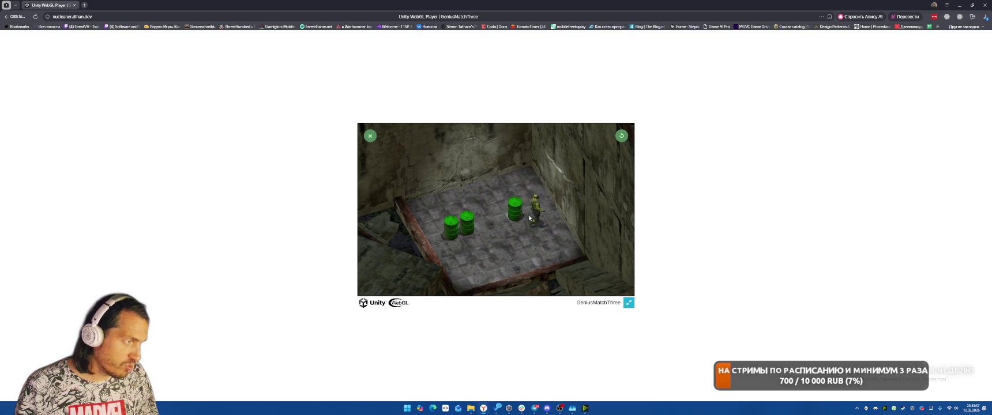
{"action": "key", "text": "Up"}
{"action": "key", "text": "Left"}
{"action": "key", "text": "Left"}
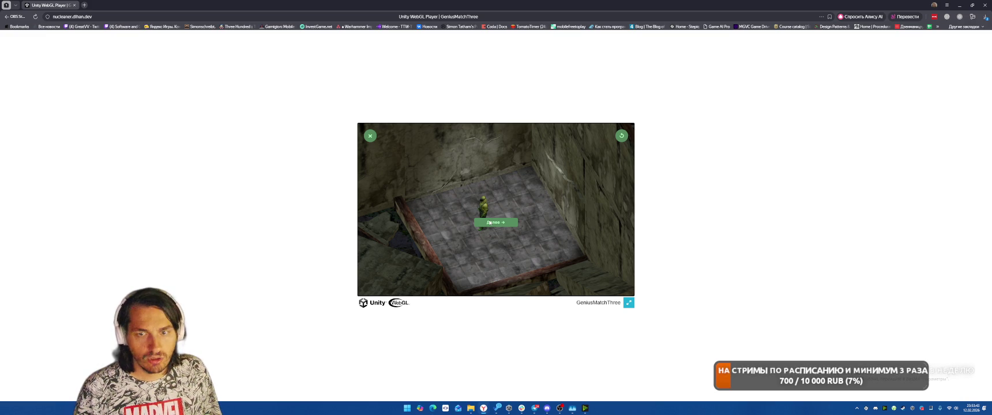
{"action": "left_click", "coordinate": [493, 224]}
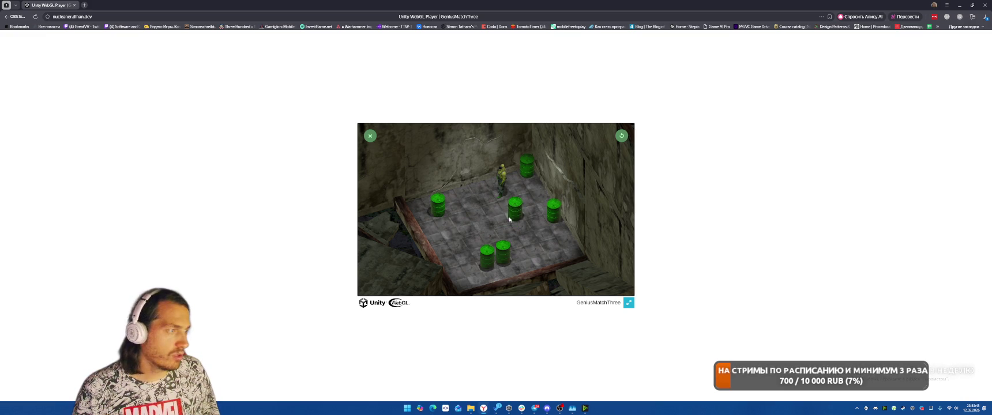
{"action": "left_click", "coordinate": [371, 135]}
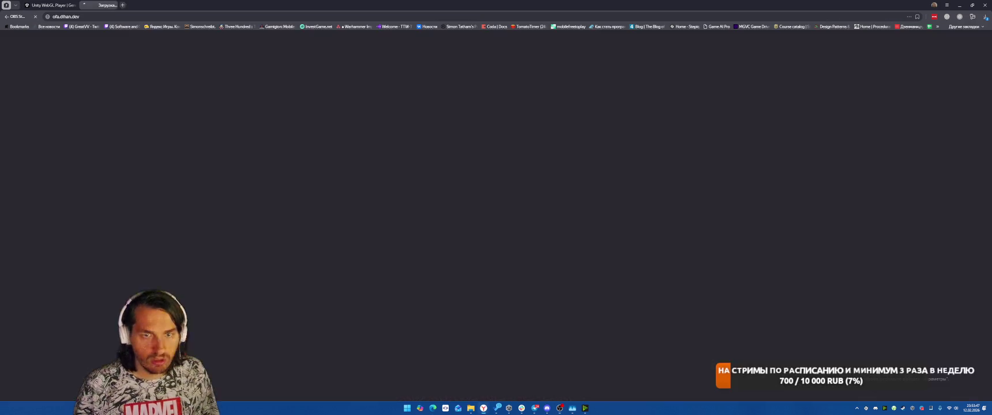
Step: Close the GeniusMatchThree tab and start a game of Owls Fly Away
{"action": "left_click", "coordinate": [54, 5]}
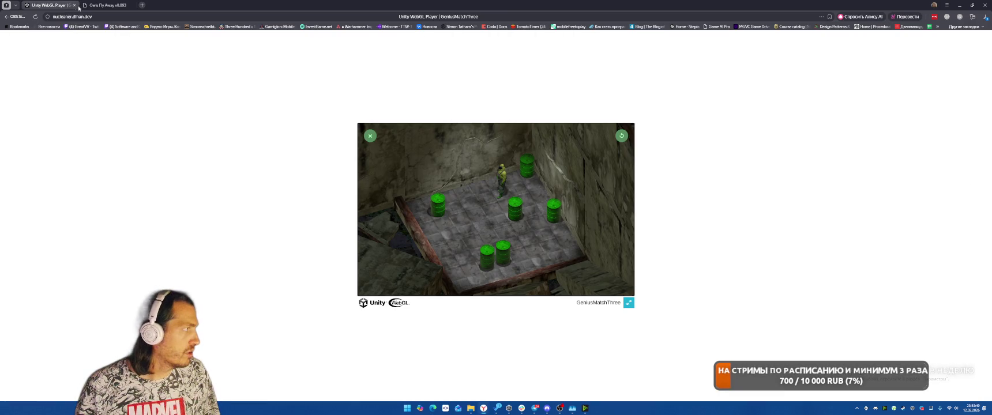
{"action": "left_click", "coordinate": [74, 5]}
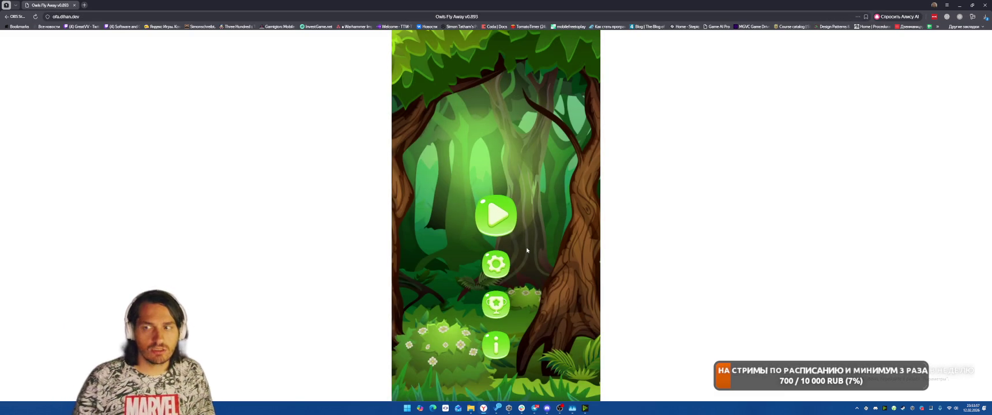
{"action": "left_click", "coordinate": [496, 215]}
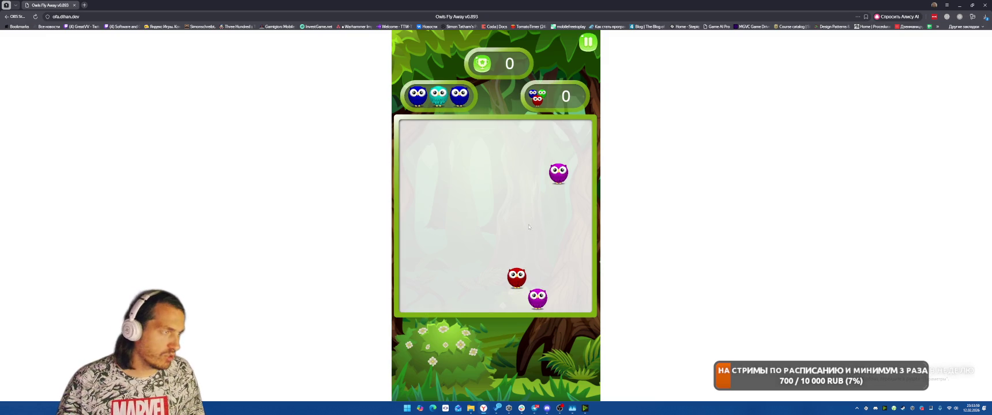
Step: Move purple, blue and red owls beside matching colours, lining up three red owls
{"action": "left_click", "coordinate": [537, 298]}
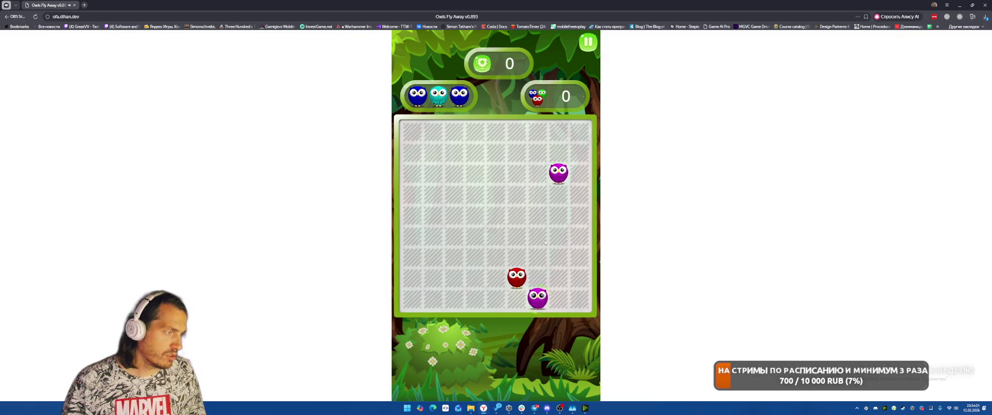
{"action": "left_click", "coordinate": [538, 196]}
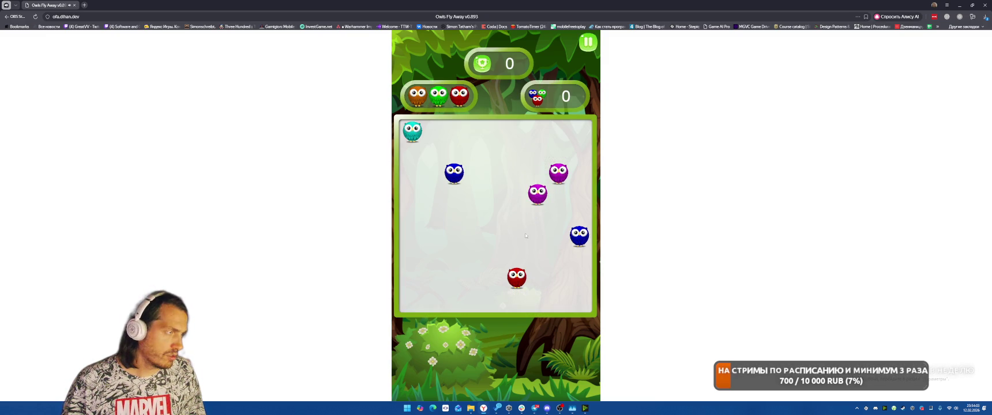
{"action": "left_click", "coordinate": [453, 174]}
{"action": "left_click", "coordinate": [568, 257]}
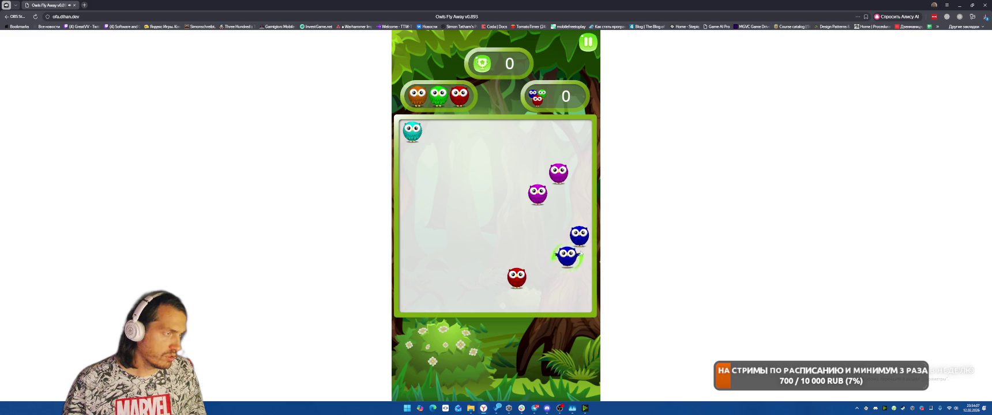
{"action": "left_click", "coordinate": [454, 215]}
{"action": "left_click", "coordinate": [495, 277]}
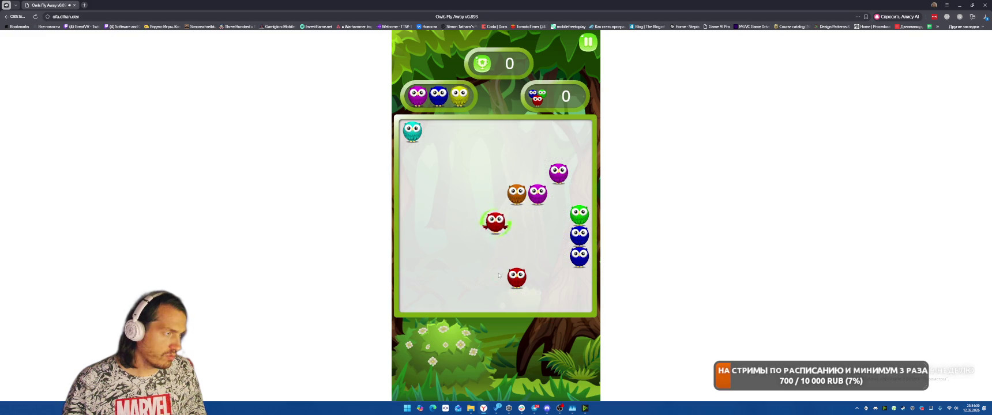
{"action": "left_click", "coordinate": [454, 277]}
{"action": "left_click", "coordinate": [517, 215]}
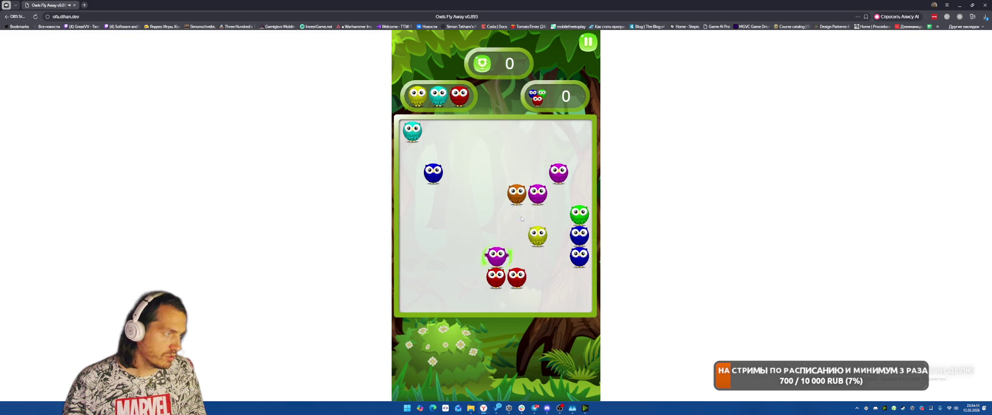
{"action": "left_click", "coordinate": [443, 295]}
{"action": "left_click", "coordinate": [474, 277]}
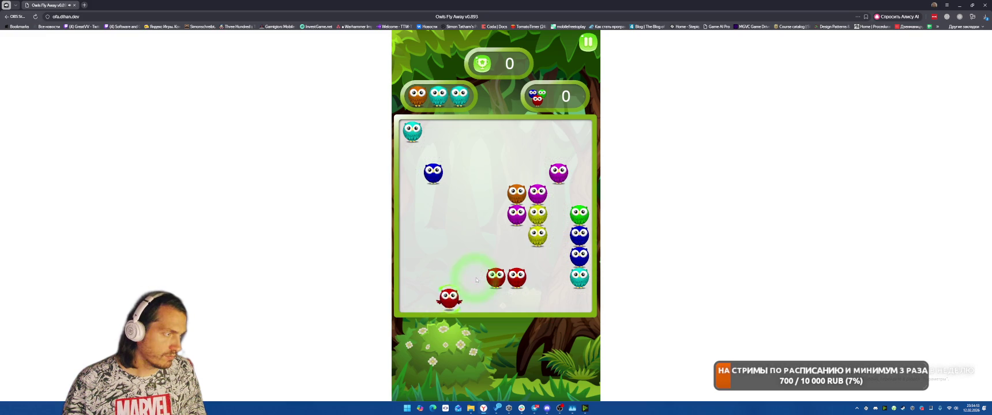
Step: Move the cyan, red, yellow and orange owls to new cells, then select the top-left red owl
{"action": "left_click", "coordinate": [454, 235]}
{"action": "left_click", "coordinate": [559, 277]}
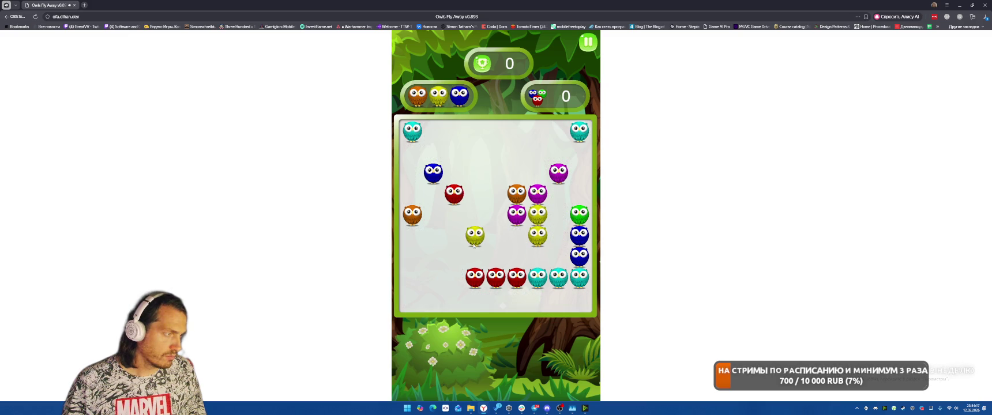
{"action": "left_click", "coordinate": [454, 194]}
{"action": "left_click", "coordinate": [454, 278]}
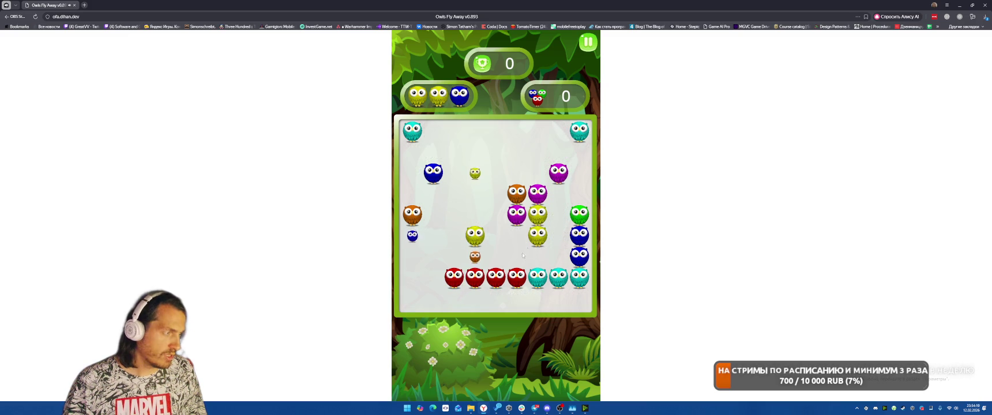
{"action": "left_click", "coordinate": [475, 235]}
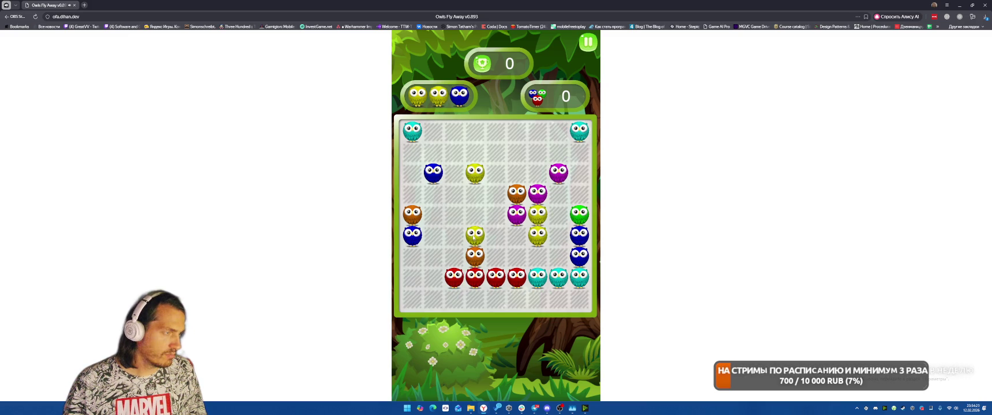
{"action": "left_click", "coordinate": [537, 256]}
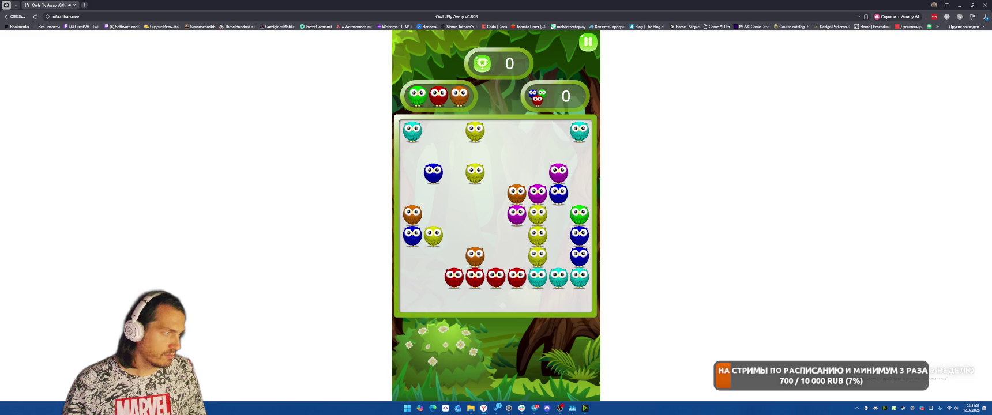
{"action": "left_click", "coordinate": [474, 256]}
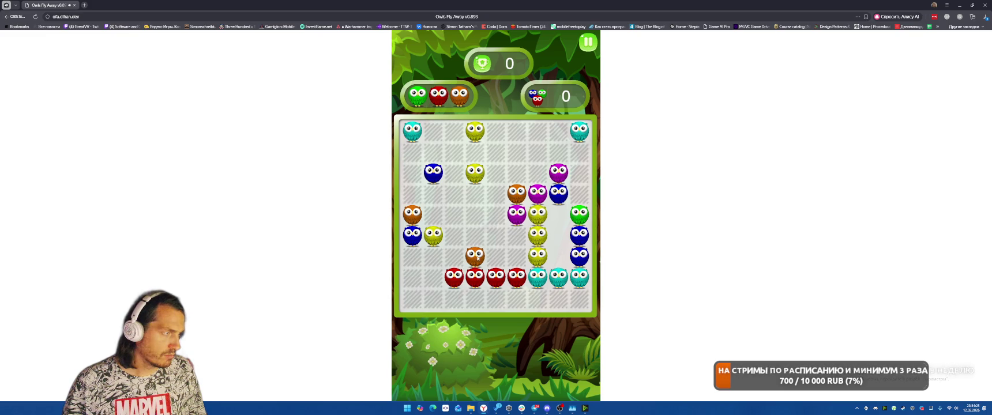
{"action": "left_click", "coordinate": [412, 193]}
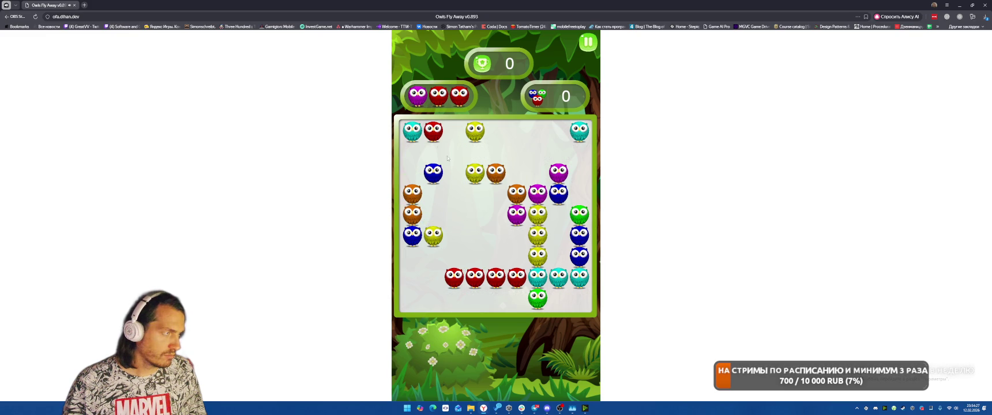
{"action": "left_click", "coordinate": [434, 132]}
Step: Complete the bottom row of five red owls, then the cyan row
{"action": "left_click", "coordinate": [437, 276]}
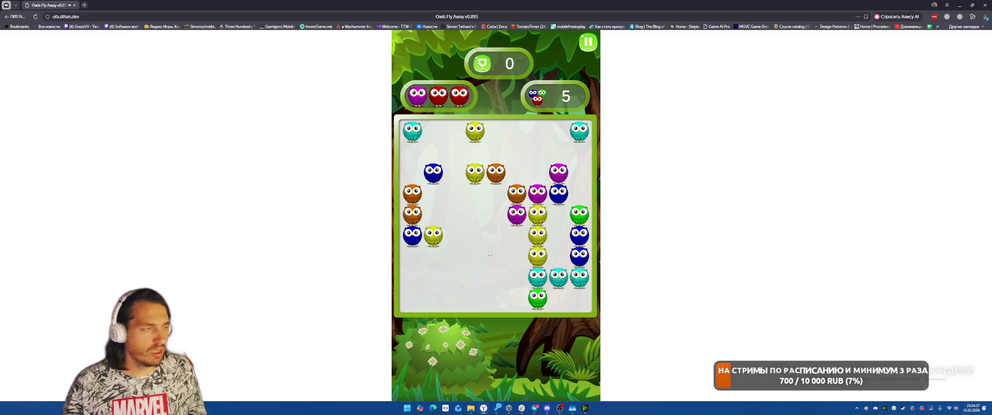
{"action": "left_click", "coordinate": [579, 131]}
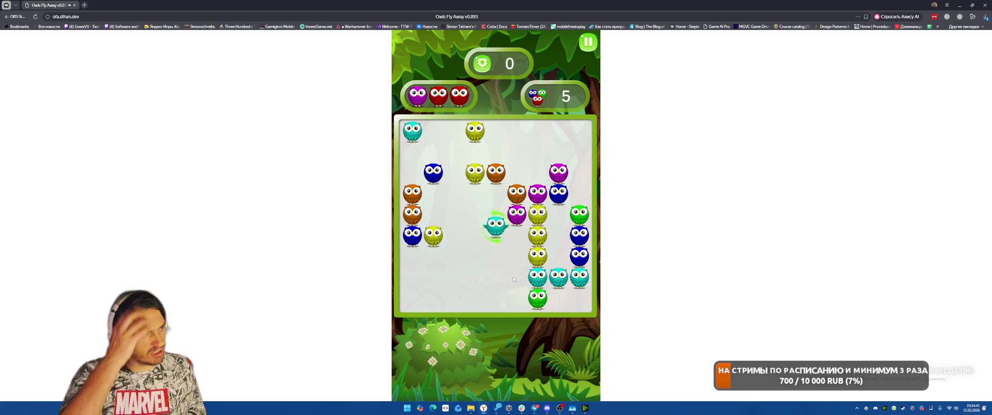
{"action": "left_click", "coordinate": [411, 131]}
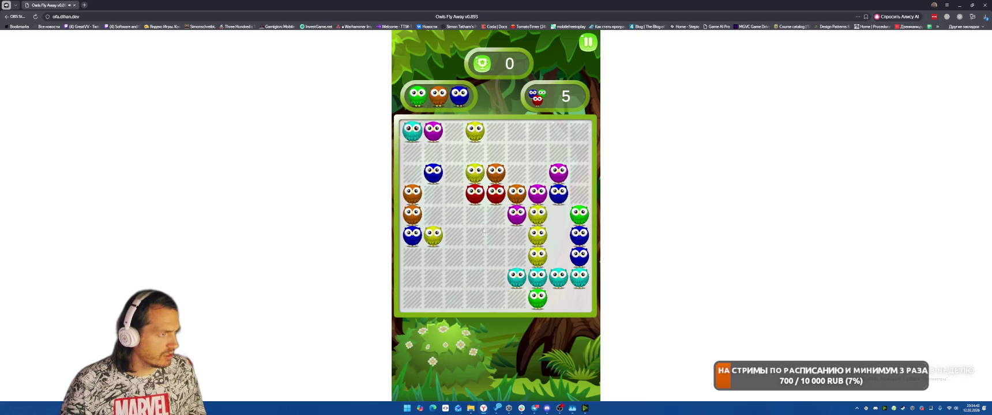
{"action": "left_click", "coordinate": [492, 275]}
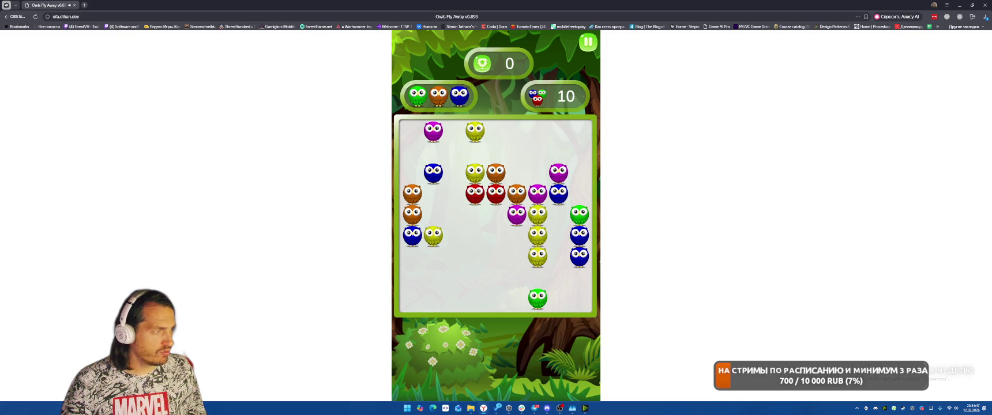
Step: Reposition magenta, green and blue owls and clear a column of five yellow owls
{"action": "left_click", "coordinate": [433, 131]}
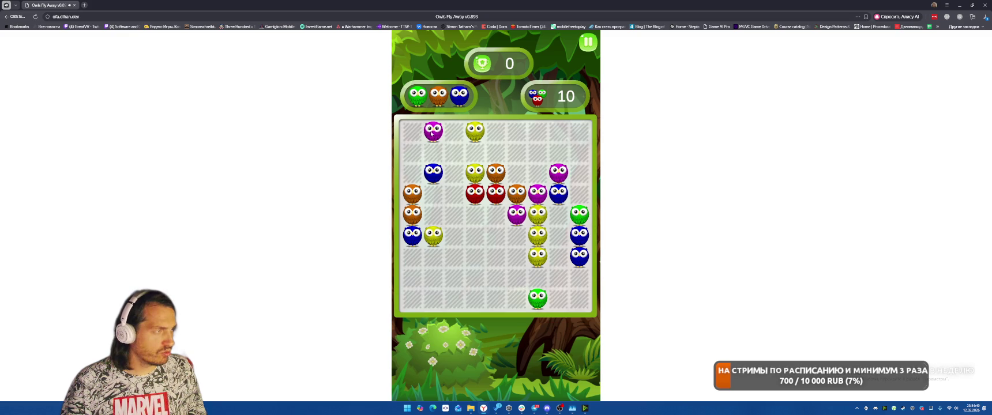
{"action": "left_click", "coordinate": [579, 154]}
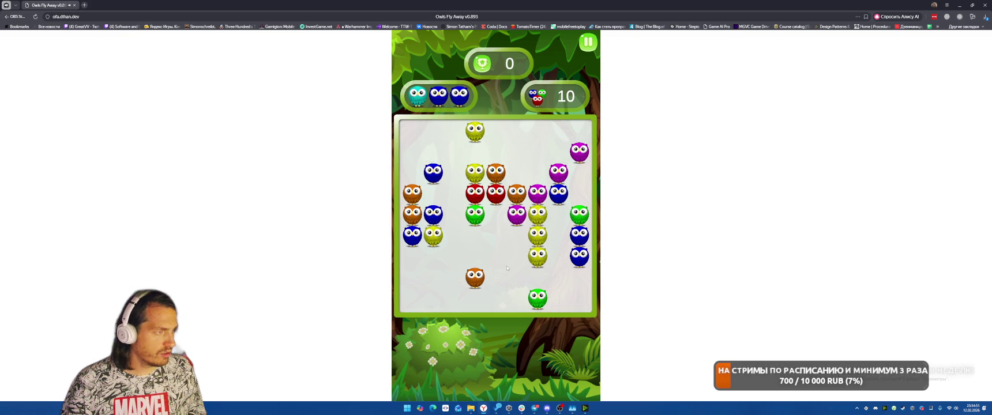
{"action": "left_click", "coordinate": [475, 173]}
{"action": "left_click", "coordinate": [537, 277]}
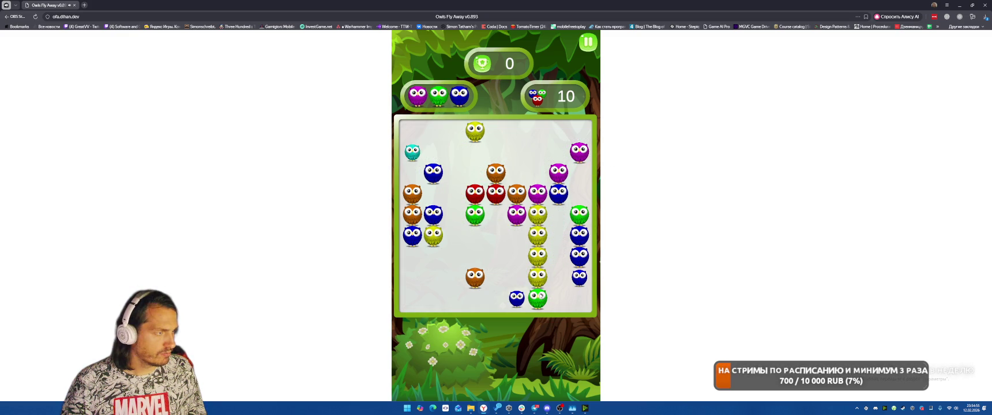
{"action": "left_click", "coordinate": [538, 297]}
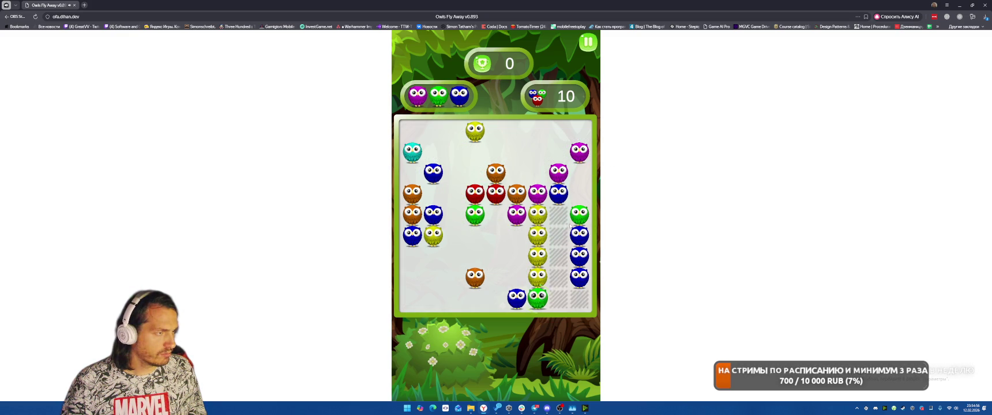
{"action": "left_click", "coordinate": [516, 298]}
{"action": "left_click", "coordinate": [579, 298]}
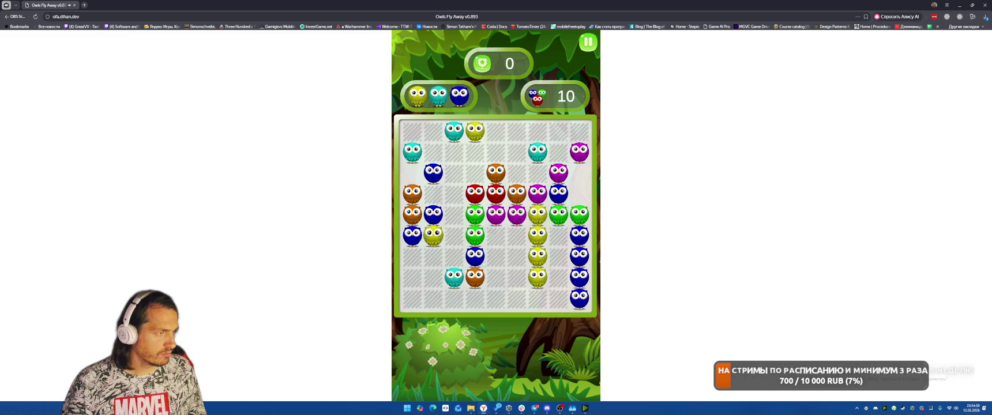
{"action": "left_click", "coordinate": [433, 235]}
{"action": "left_click", "coordinate": [537, 298]}
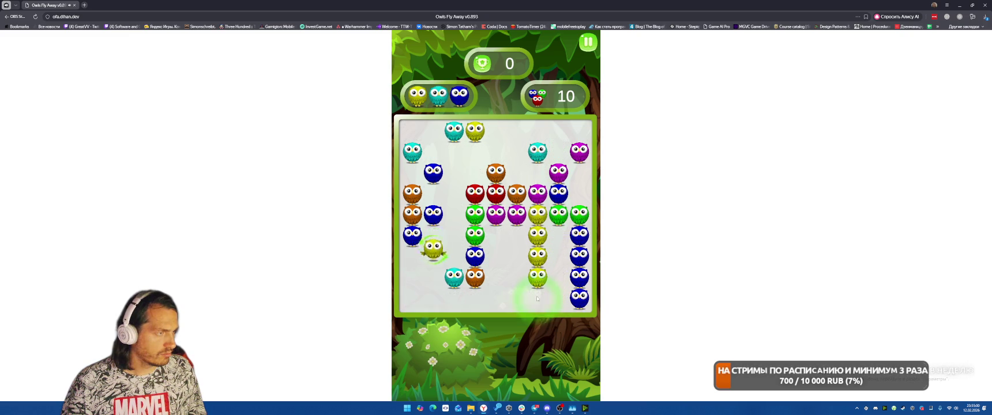
Step: Clear the magenta diagonal and shift green and cyan owls toward their groups
{"action": "left_click", "coordinate": [496, 218]}
{"action": "left_click", "coordinate": [501, 233]}
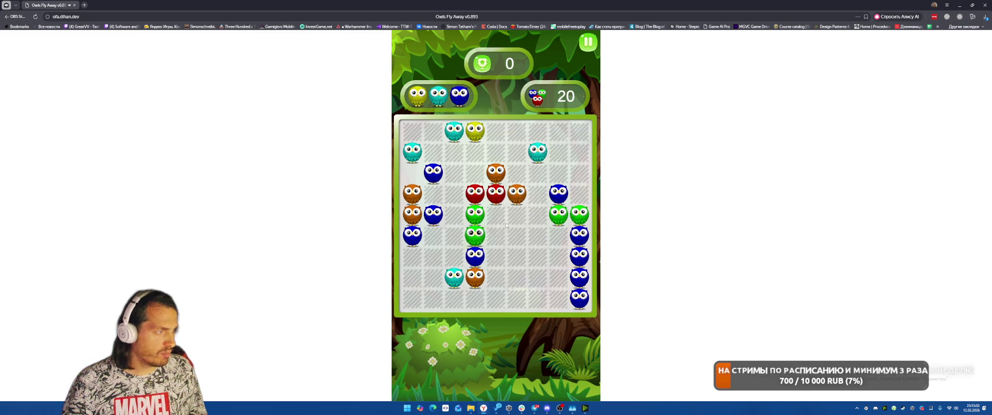
{"action": "left_click", "coordinate": [506, 225]}
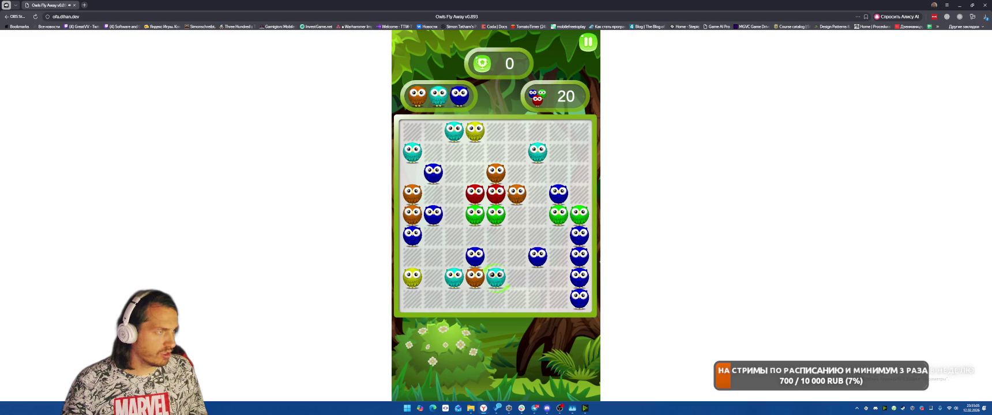
{"action": "left_click", "coordinate": [474, 236]}
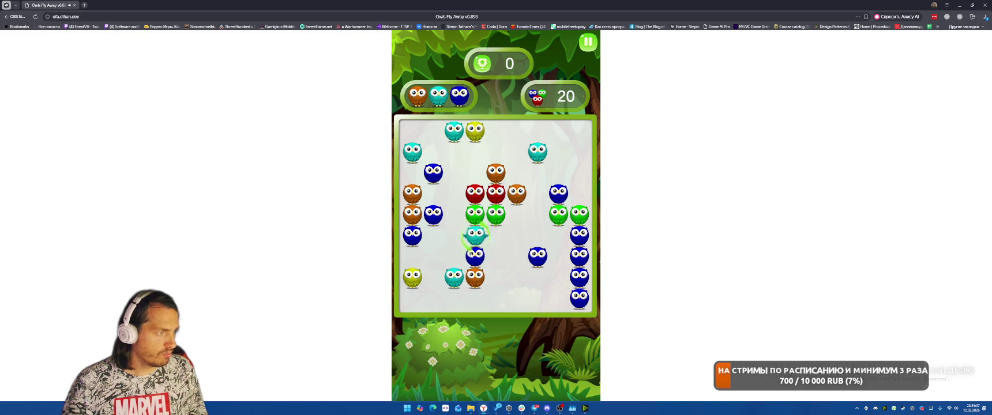
{"action": "left_click", "coordinate": [454, 215]}
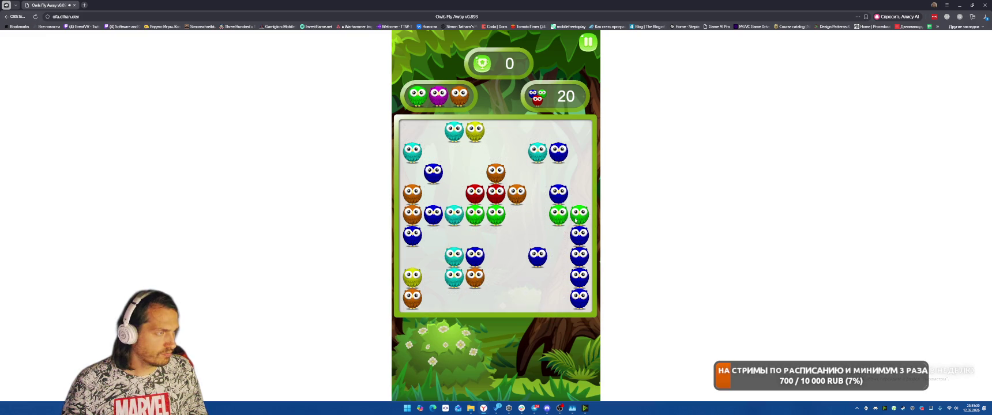
{"action": "left_click", "coordinate": [517, 215]}
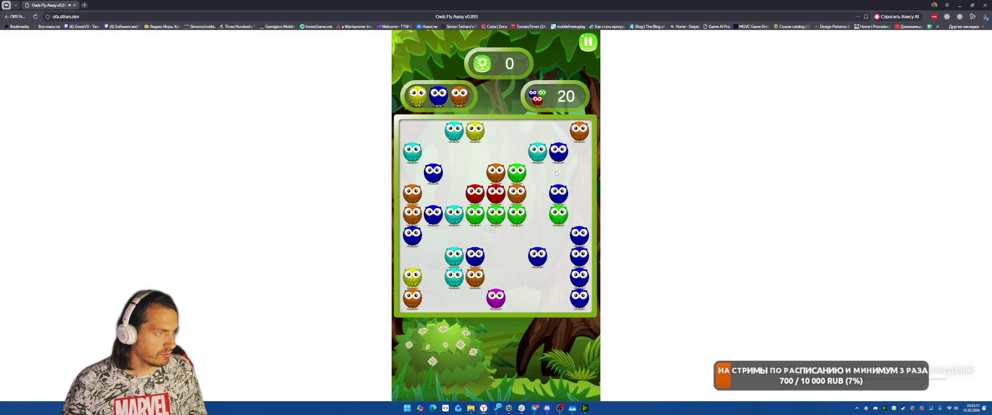
Step: Clear a vertical line of five blue owls and a row of five green owls
{"action": "left_click", "coordinate": [559, 193]}
{"action": "left_click", "coordinate": [580, 152]}
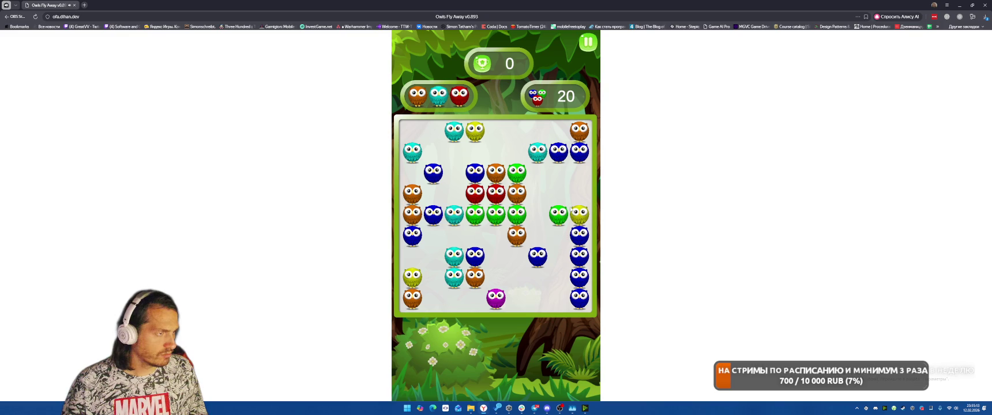
{"action": "left_click", "coordinate": [580, 214]}
{"action": "left_click", "coordinate": [486, 256]}
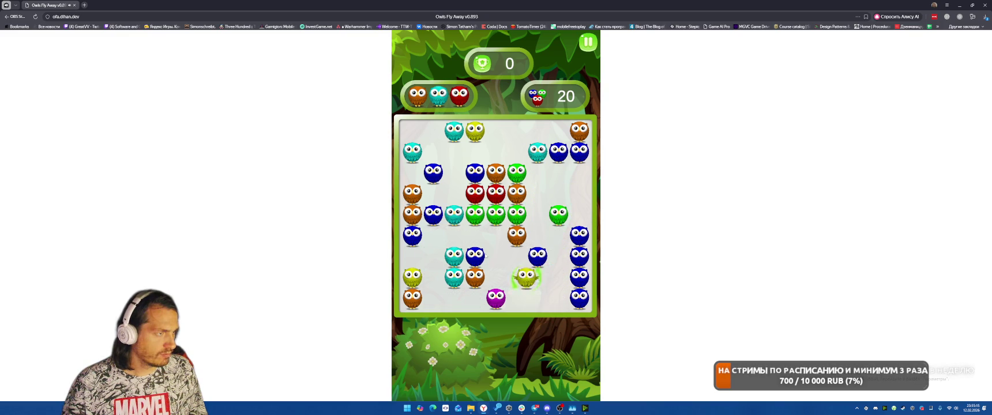
{"action": "left_click", "coordinate": [538, 256]}
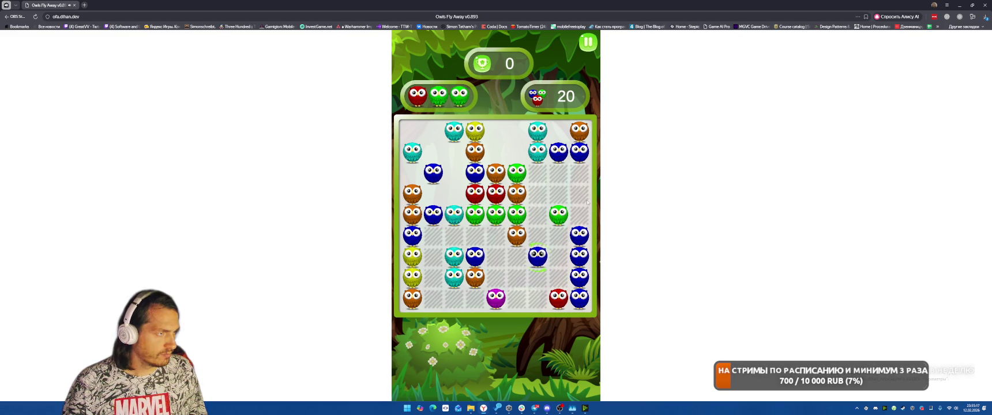
{"action": "left_click", "coordinate": [580, 213]}
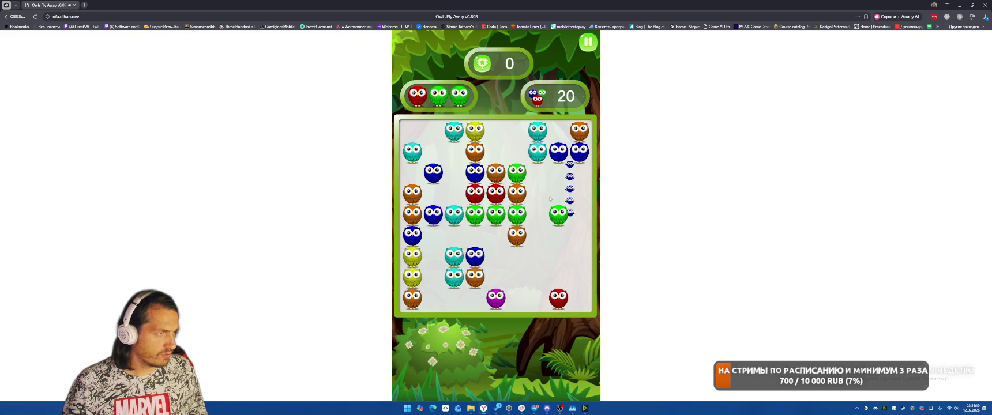
{"action": "left_click", "coordinate": [517, 173]}
{"action": "left_click", "coordinate": [538, 214]}
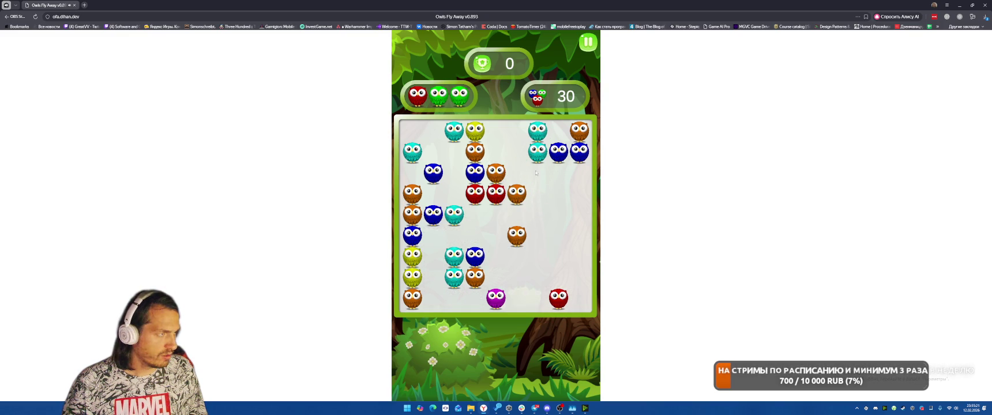
Step: Reposition cyan, purple and blue owls and clear a cyan column
{"action": "left_click", "coordinate": [454, 131]}
{"action": "left_click", "coordinate": [454, 194]}
{"action": "left_click", "coordinate": [535, 158]}
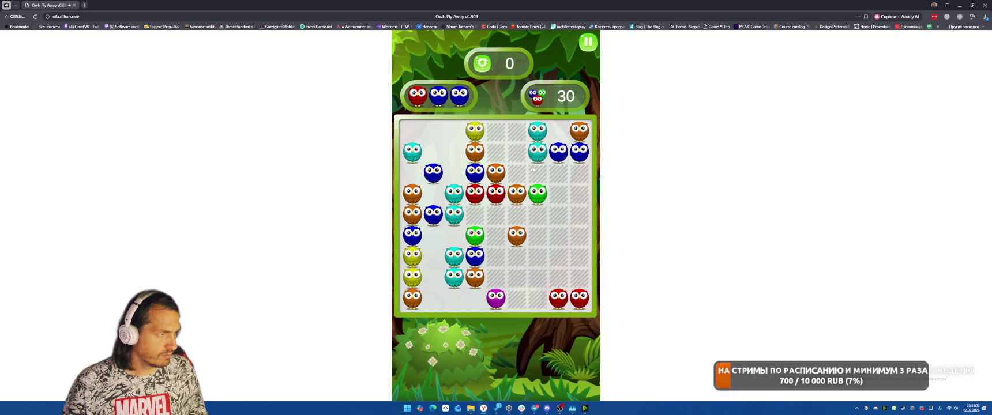
{"action": "left_click", "coordinate": [475, 236]}
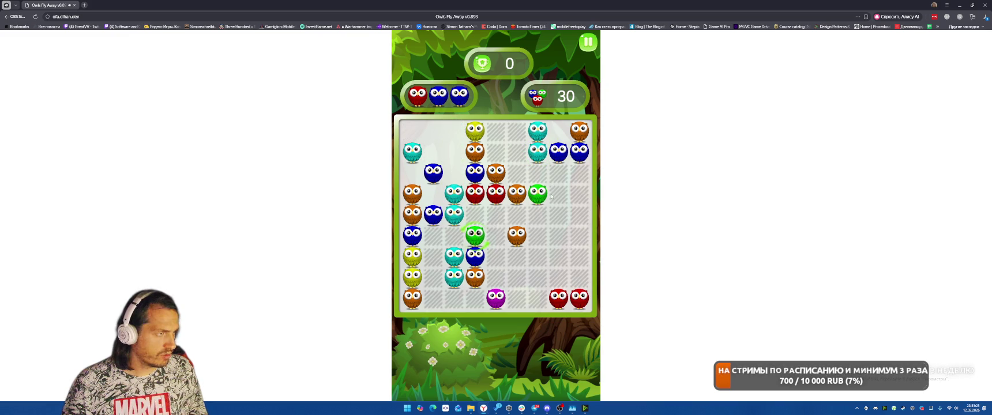
{"action": "left_click", "coordinate": [496, 299]}
{"action": "left_click", "coordinate": [575, 281]}
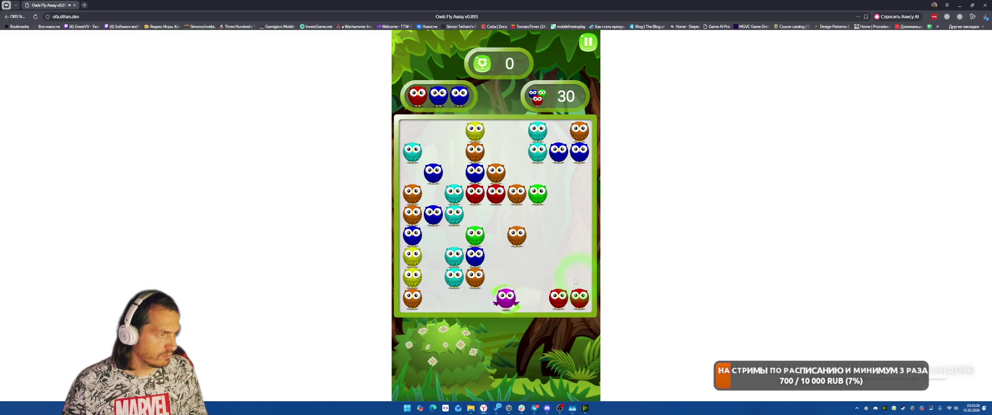
{"action": "left_click", "coordinate": [436, 297]}
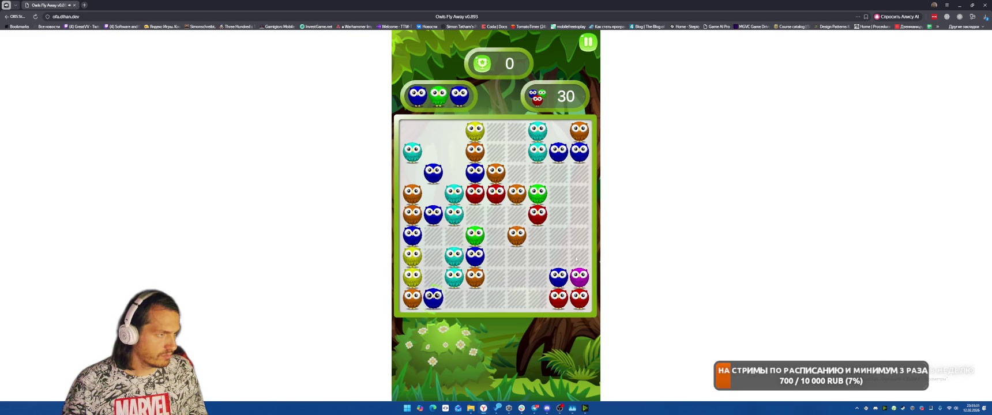
{"action": "left_click", "coordinate": [495, 153]}
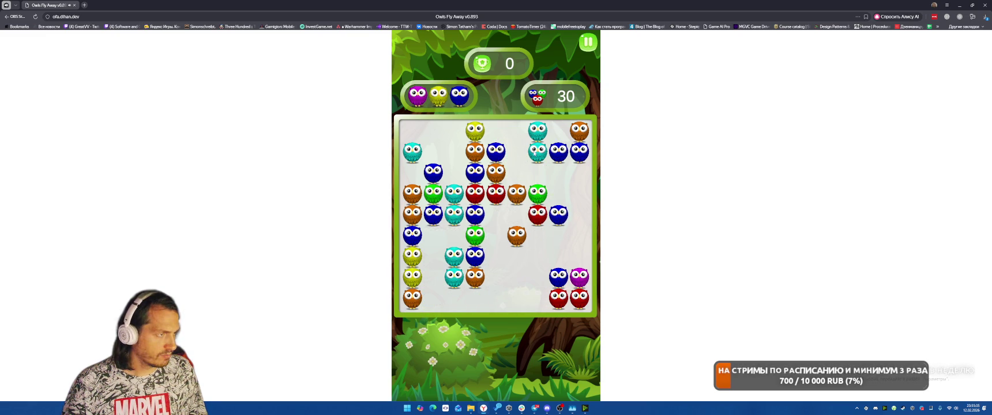
{"action": "left_click", "coordinate": [536, 153]}
{"action": "left_click", "coordinate": [579, 233]}
{"action": "left_click", "coordinate": [456, 235]}
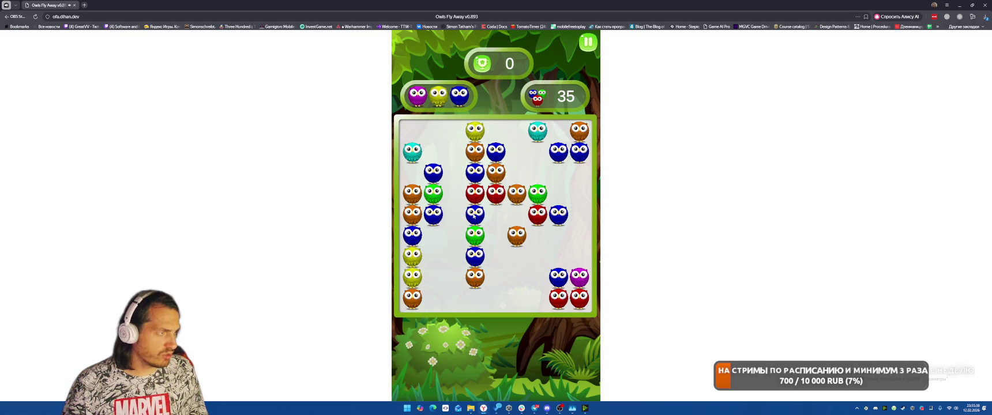
Step: Clear a diagonal of five blue owls, then move the brown, red and blue owls
{"action": "left_click", "coordinate": [474, 215]}
{"action": "left_click", "coordinate": [454, 193]}
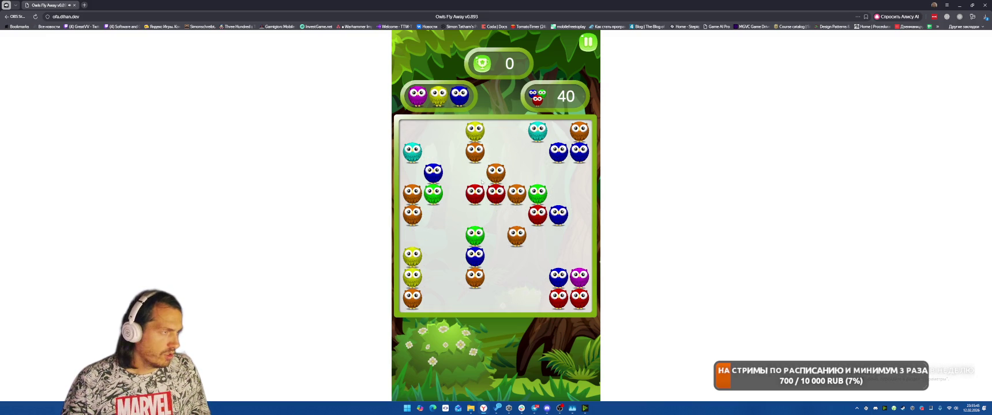
{"action": "left_click", "coordinate": [454, 131]}
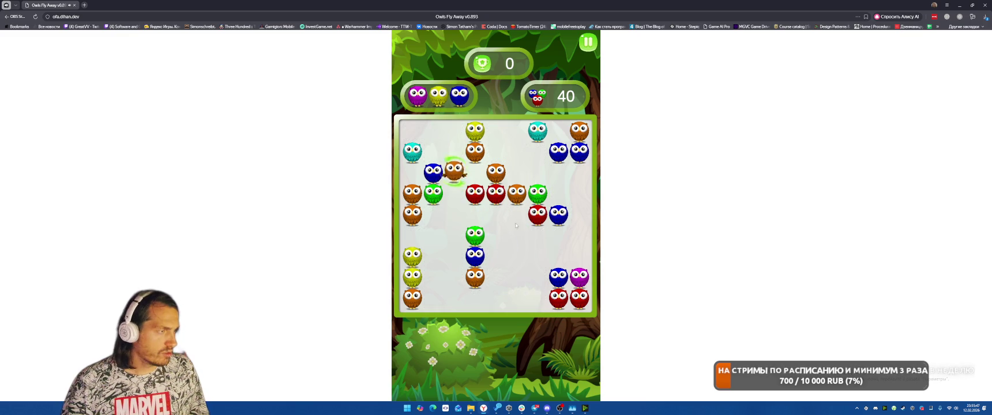
{"action": "left_click", "coordinate": [539, 216]}
{"action": "left_click", "coordinate": [454, 193]}
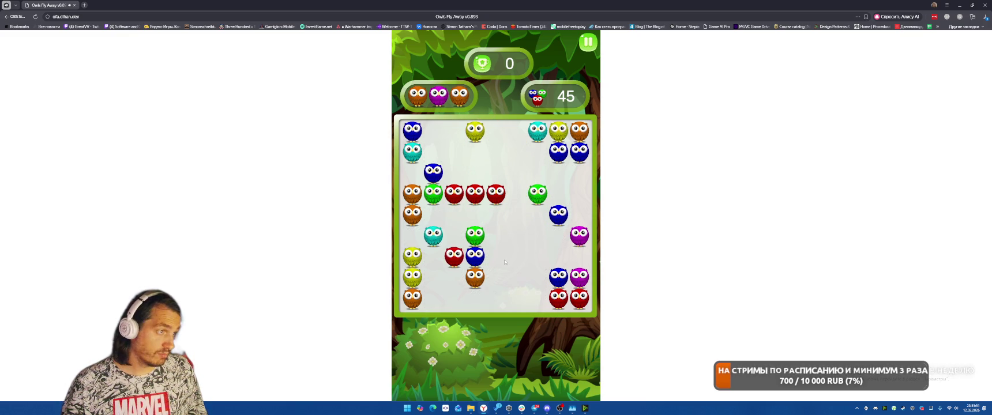
{"action": "left_click", "coordinate": [473, 261]}
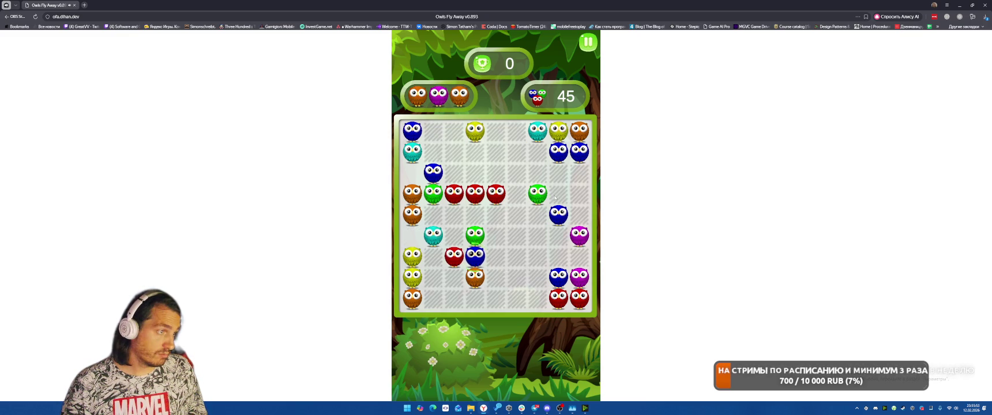
{"action": "left_click", "coordinate": [559, 194]}
Step: Complete another blue column and move the green and red owls, reaching a score of 56
{"action": "left_click", "coordinate": [431, 175]}
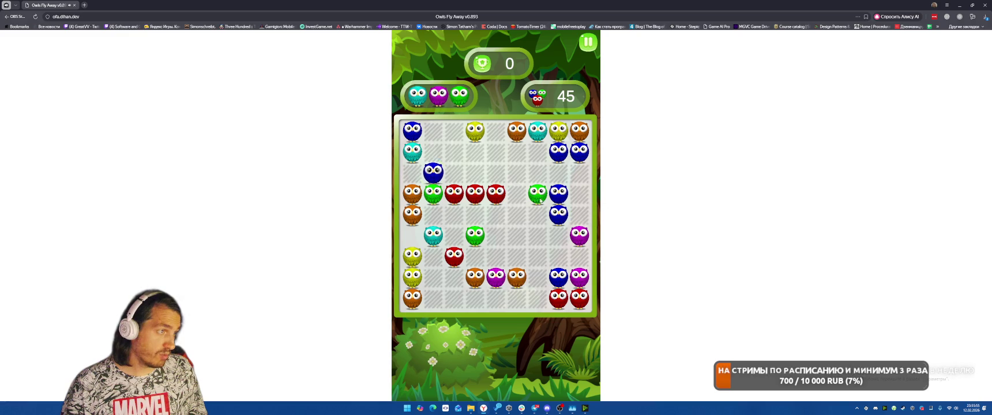
{"action": "left_click", "coordinate": [559, 235]}
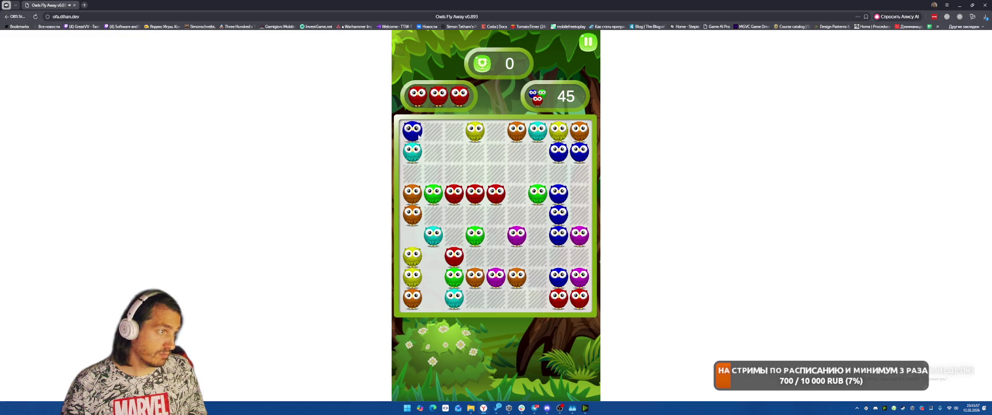
{"action": "left_click", "coordinate": [413, 132]}
{"action": "left_click", "coordinate": [558, 173]}
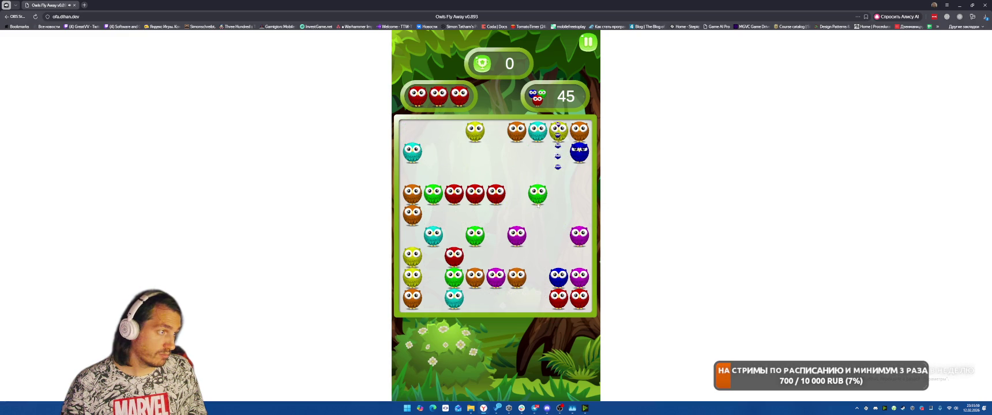
{"action": "left_click", "coordinate": [537, 193]}
{"action": "left_click", "coordinate": [454, 235]}
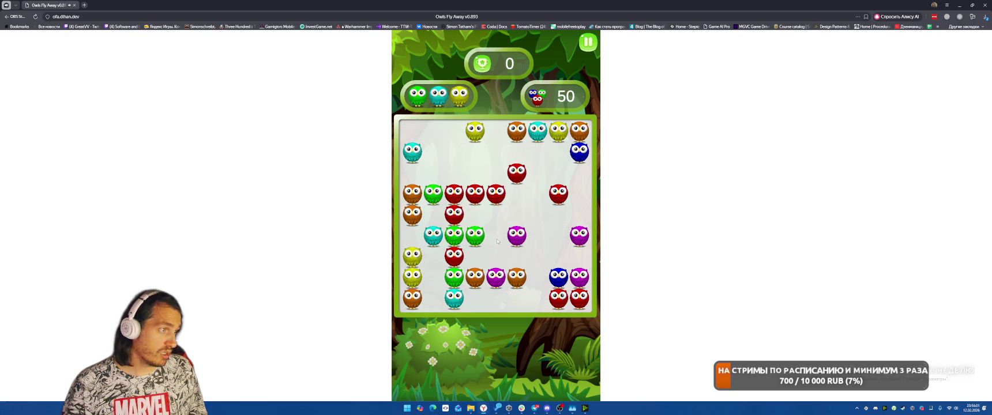
{"action": "left_click", "coordinate": [454, 258]}
{"action": "left_click", "coordinate": [517, 193]}
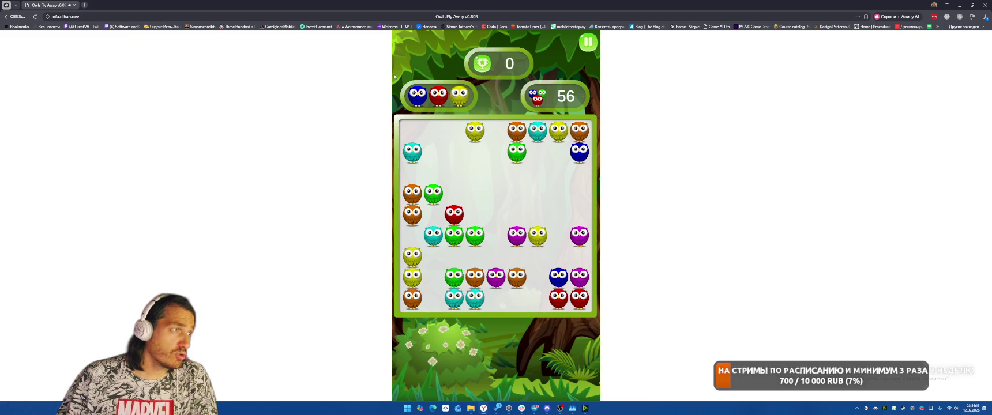
Step: Pause Owls Fly Away, quit to the main menu, and view then close the high-score and settings screens
{"action": "key", "text": "Escape"}
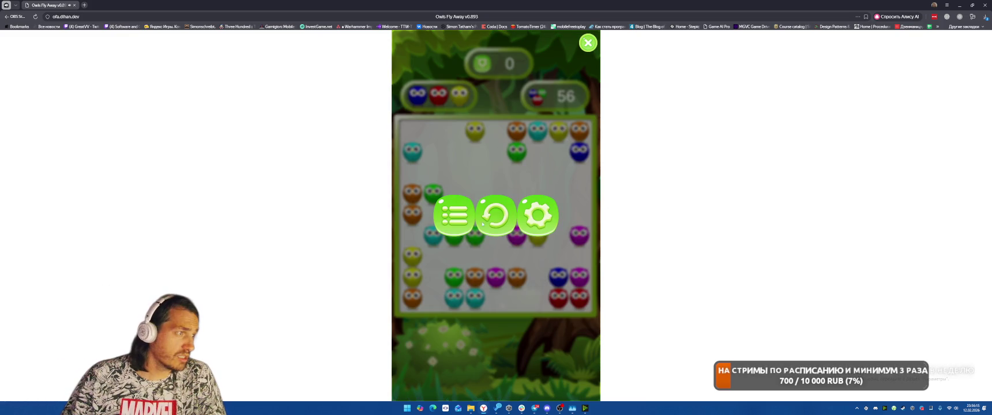
{"action": "left_click", "coordinate": [447, 224]}
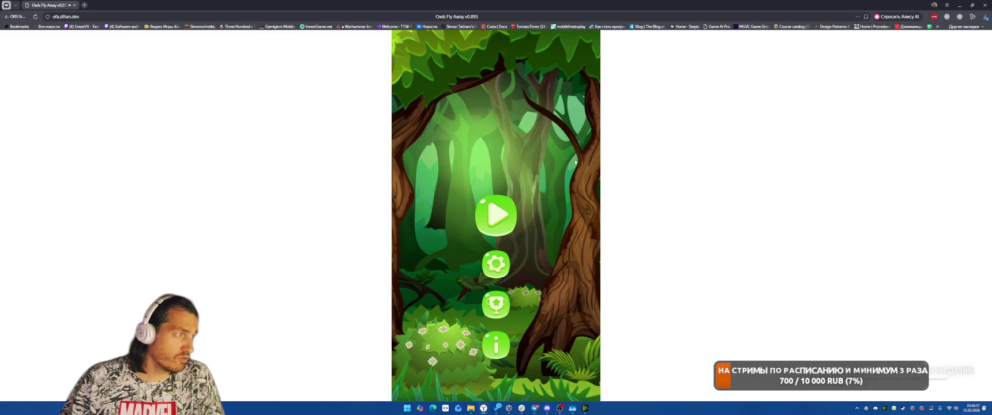
{"action": "left_click", "coordinate": [495, 297]}
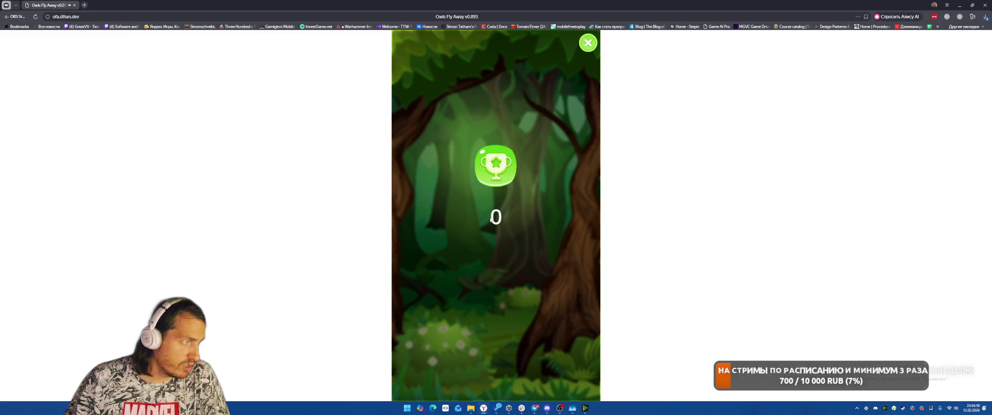
{"action": "left_click", "coordinate": [588, 43]}
{"action": "left_click", "coordinate": [492, 263]}
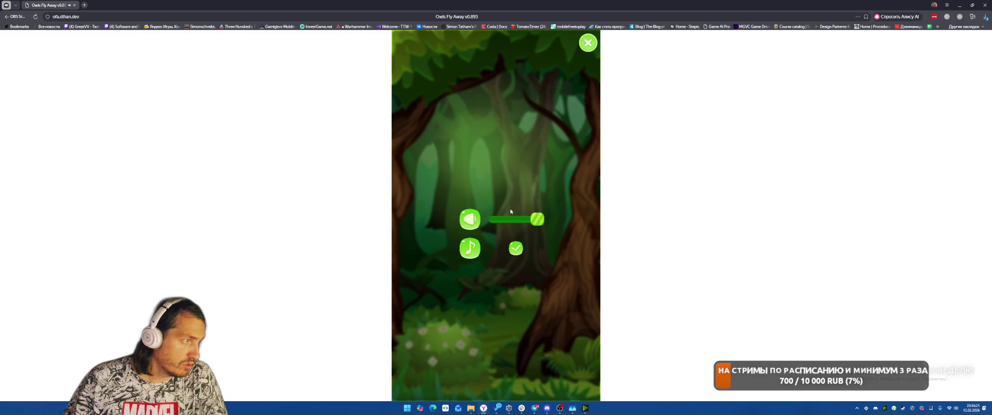
{"action": "left_click", "coordinate": [587, 42]}
Step: Go from the developer's homepage to their Telegram contact page and dismiss the desktop-app prompt
{"action": "left_click", "coordinate": [499, 346]}
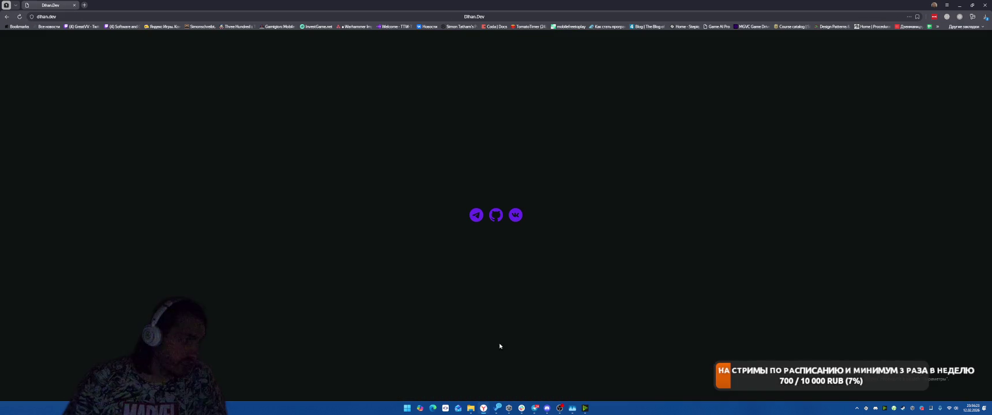
{"action": "left_click", "coordinate": [476, 215]}
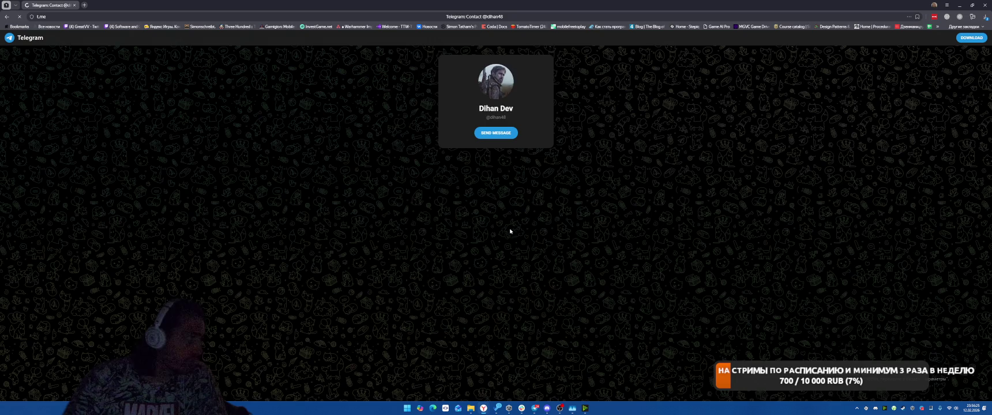
{"action": "key", "text": "Escape"}
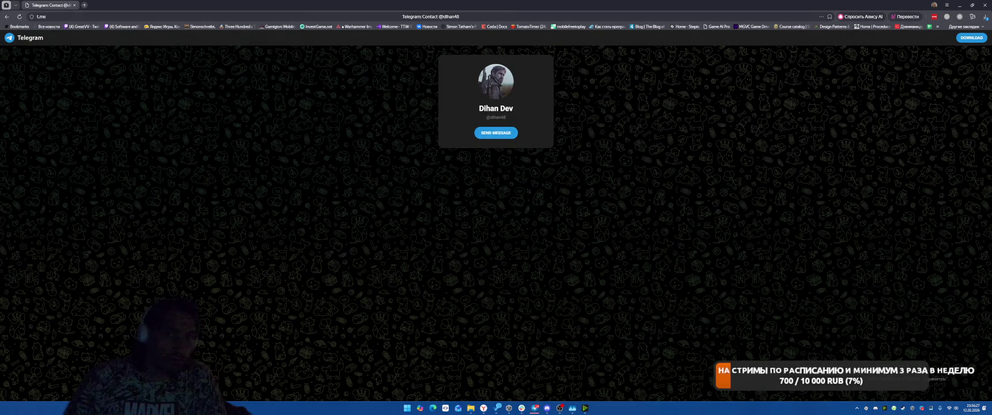